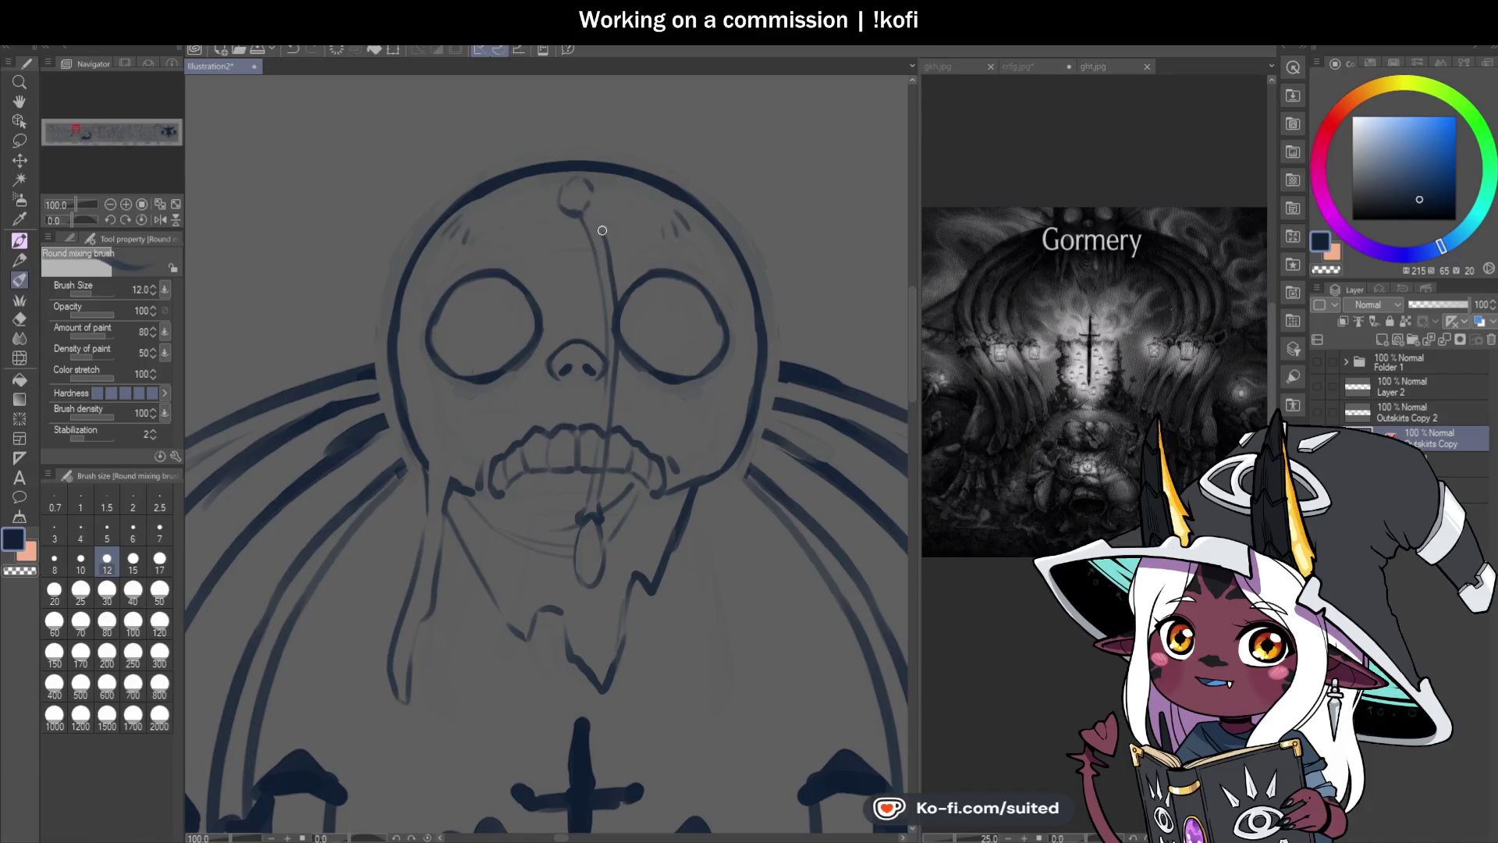
# Step: Erase part of the skull-top crack and repaint it as a new curved navy crack
pyautogui.press('c')
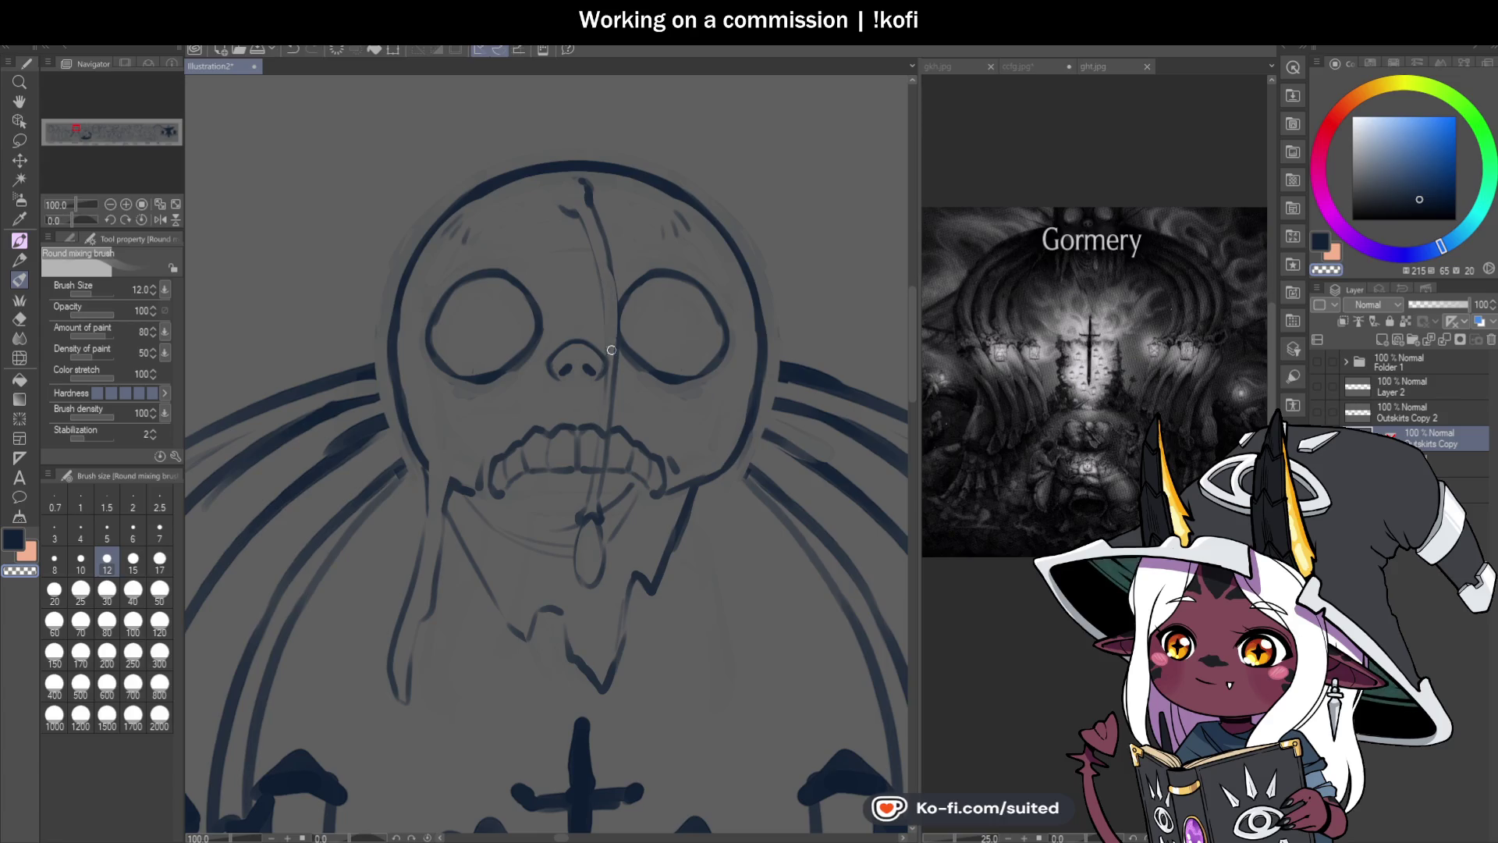
pyautogui.scroll(-4, 702, 366)
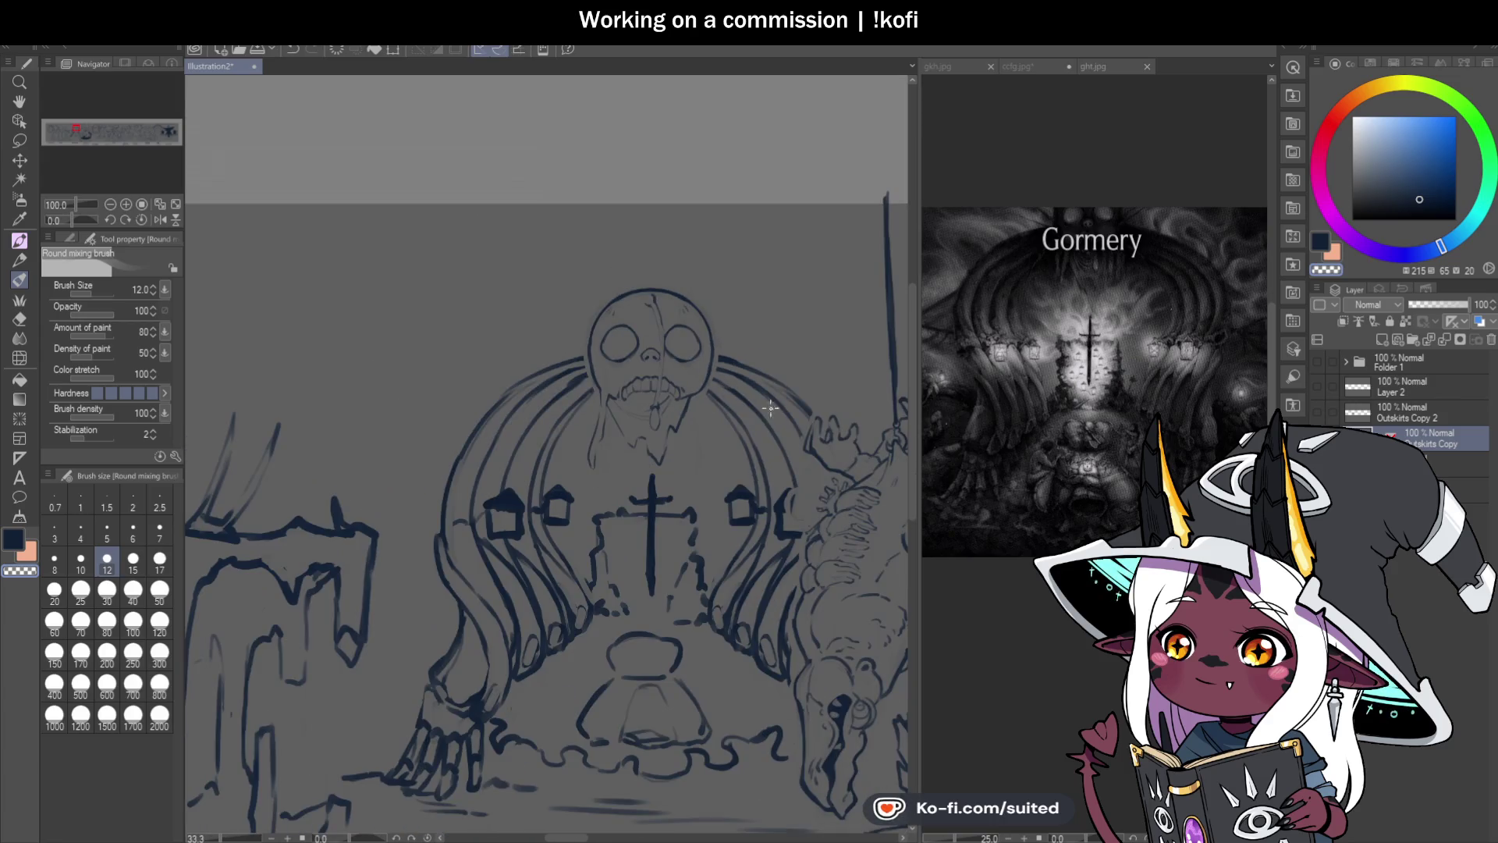
pyautogui.scroll(2, 742, 445)
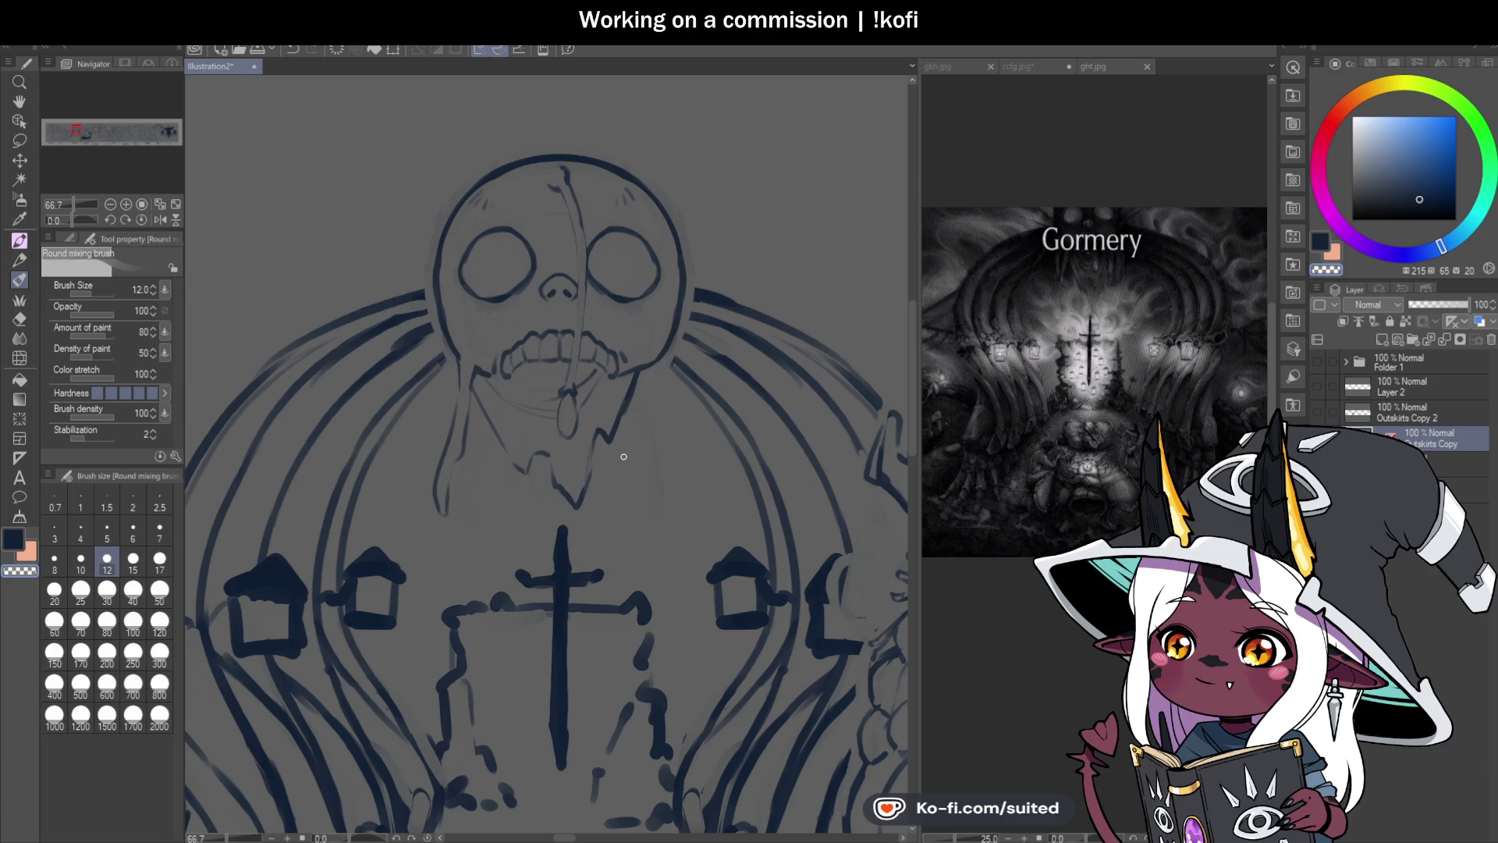
pyautogui.moveTo(563, 165); pyautogui.dragTo(567, 192)
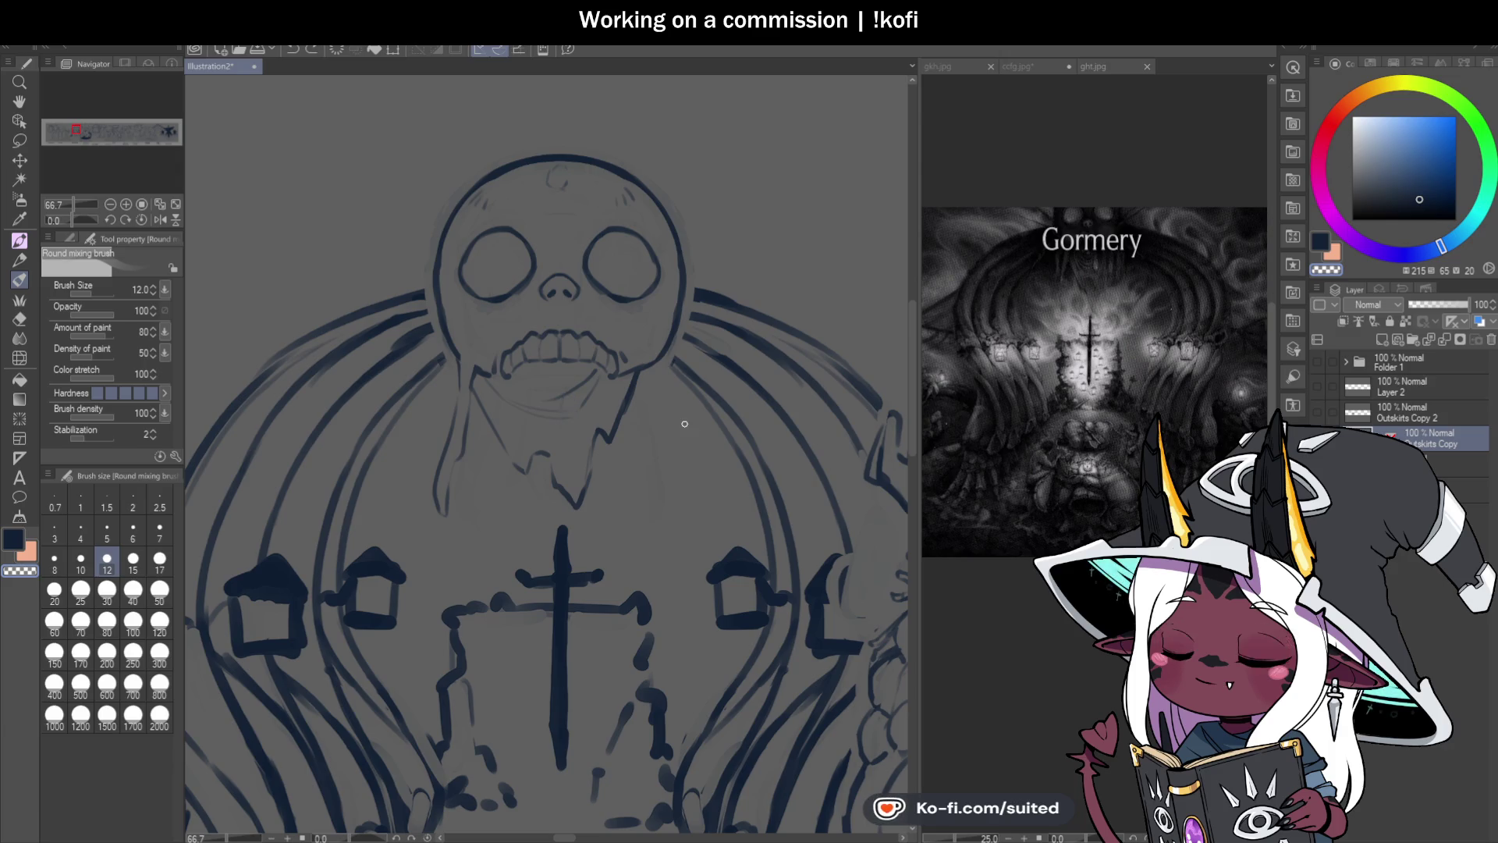
pyautogui.scroll(4, 568, 197)
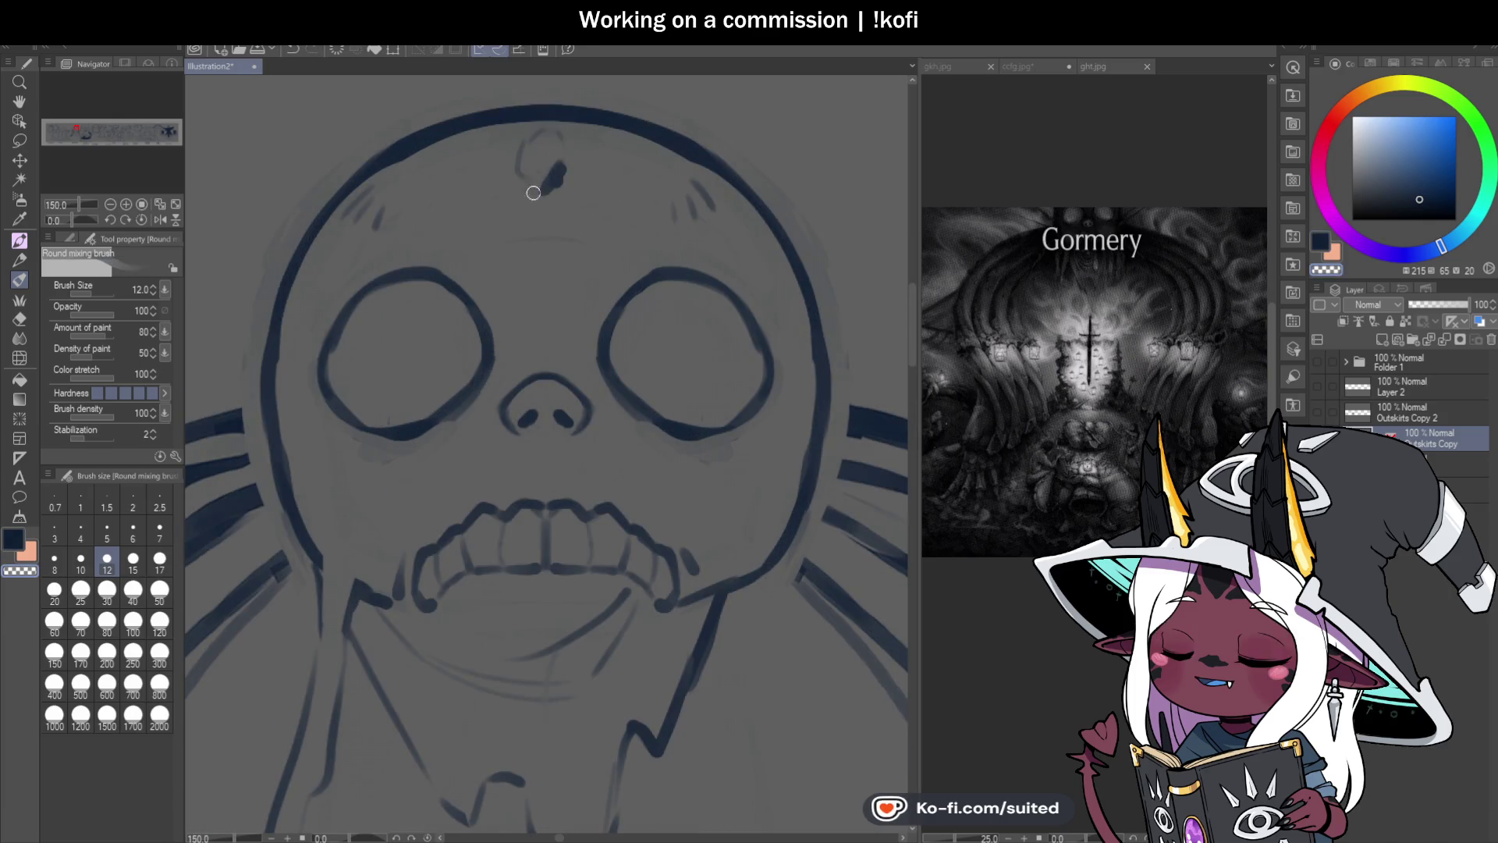
pyautogui.moveTo(592, 155); pyautogui.dragTo(532, 185)
pyautogui.moveTo(540, 134)
pyautogui.mouseDown()
pyautogui.moveTo(524, 152)
pyautogui.moveTo(530, 189)
pyautogui.mouseUp()
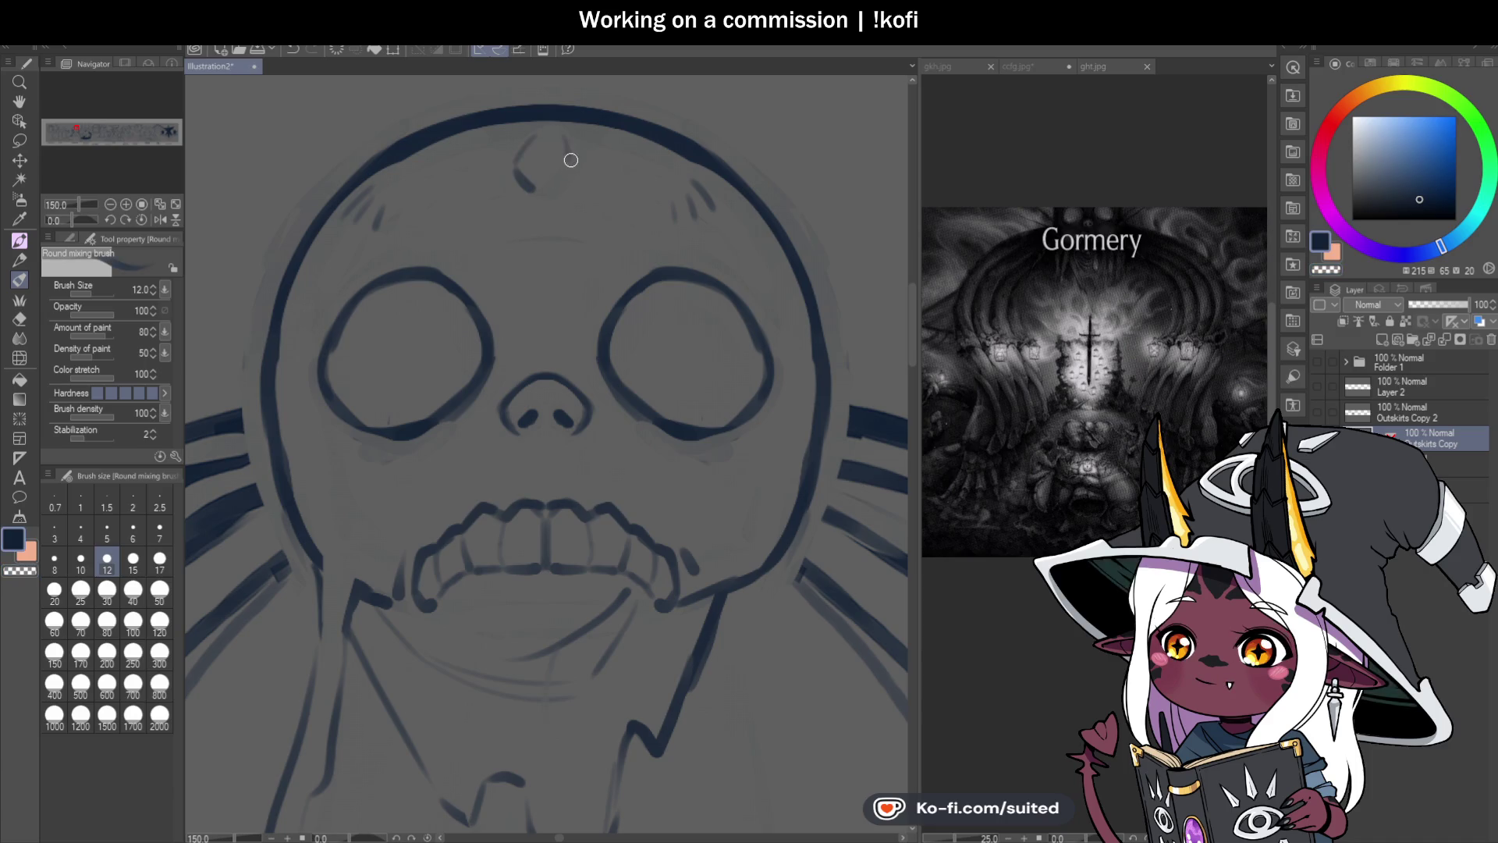
# Step: Ink the curved lower lip beneath the skull and add small fangs along it
pyautogui.scroll(-2, 550, 188)
pyautogui.scroll(2, 448, 294)
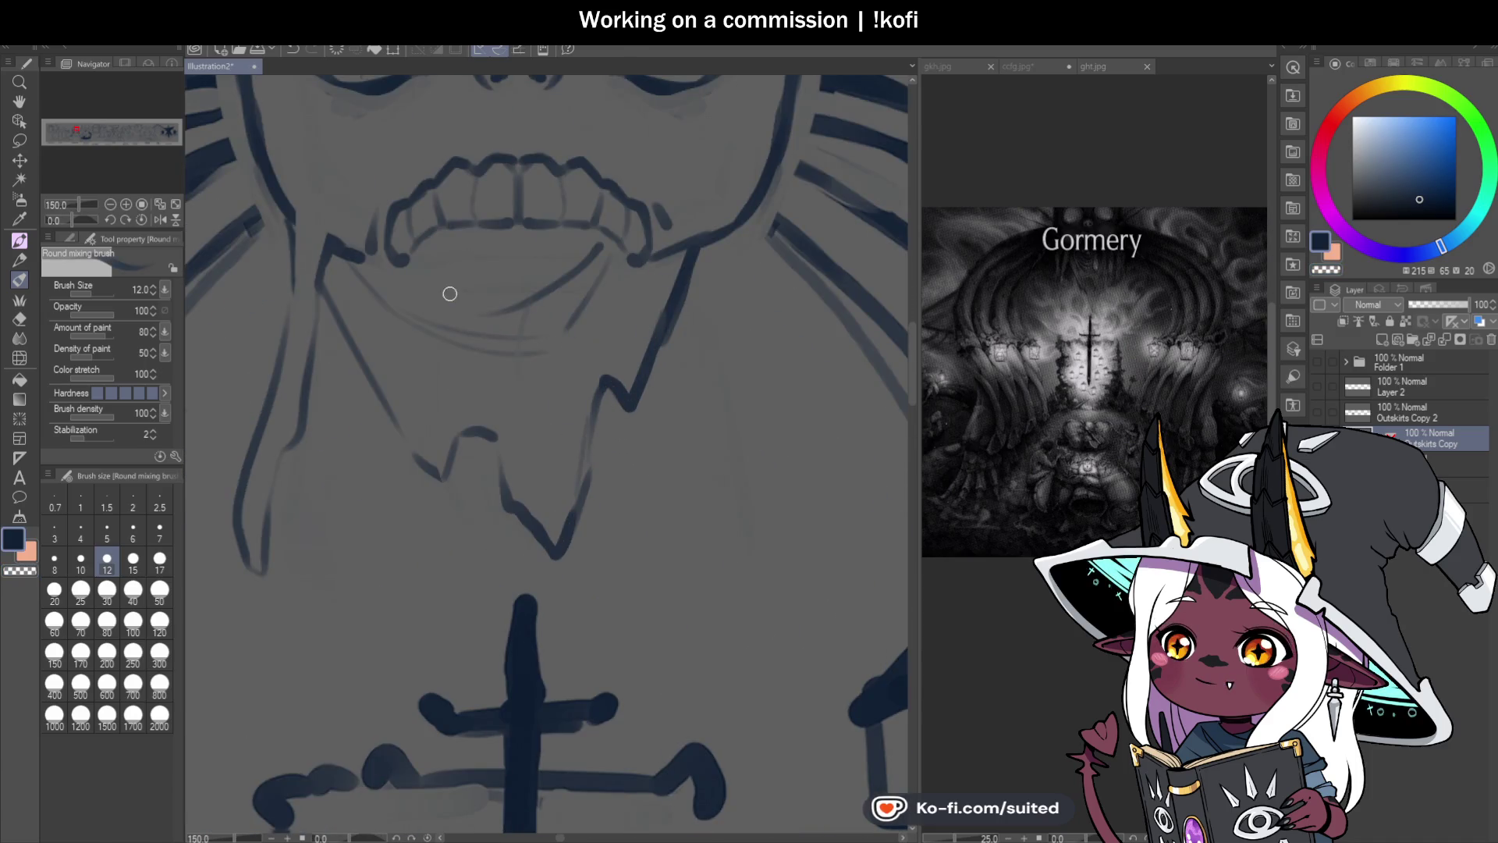
pyautogui.moveTo(422, 283); pyautogui.dragTo(511, 315)
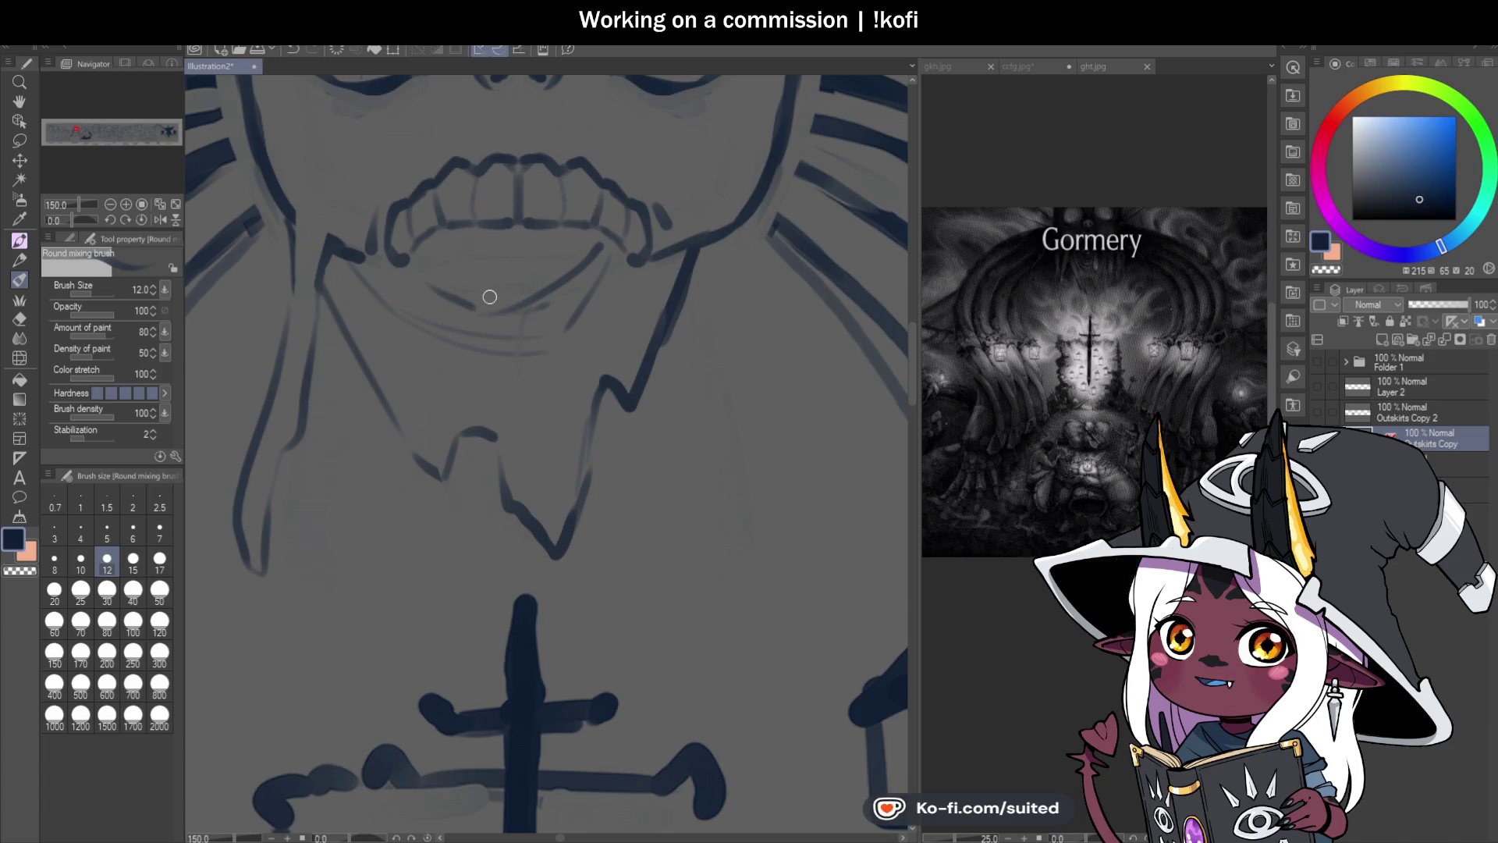
pyautogui.moveTo(398, 274)
pyautogui.mouseDown()
pyautogui.moveTo(461, 308)
pyautogui.moveTo(515, 308)
pyautogui.moveTo(621, 255)
pyautogui.mouseUp()
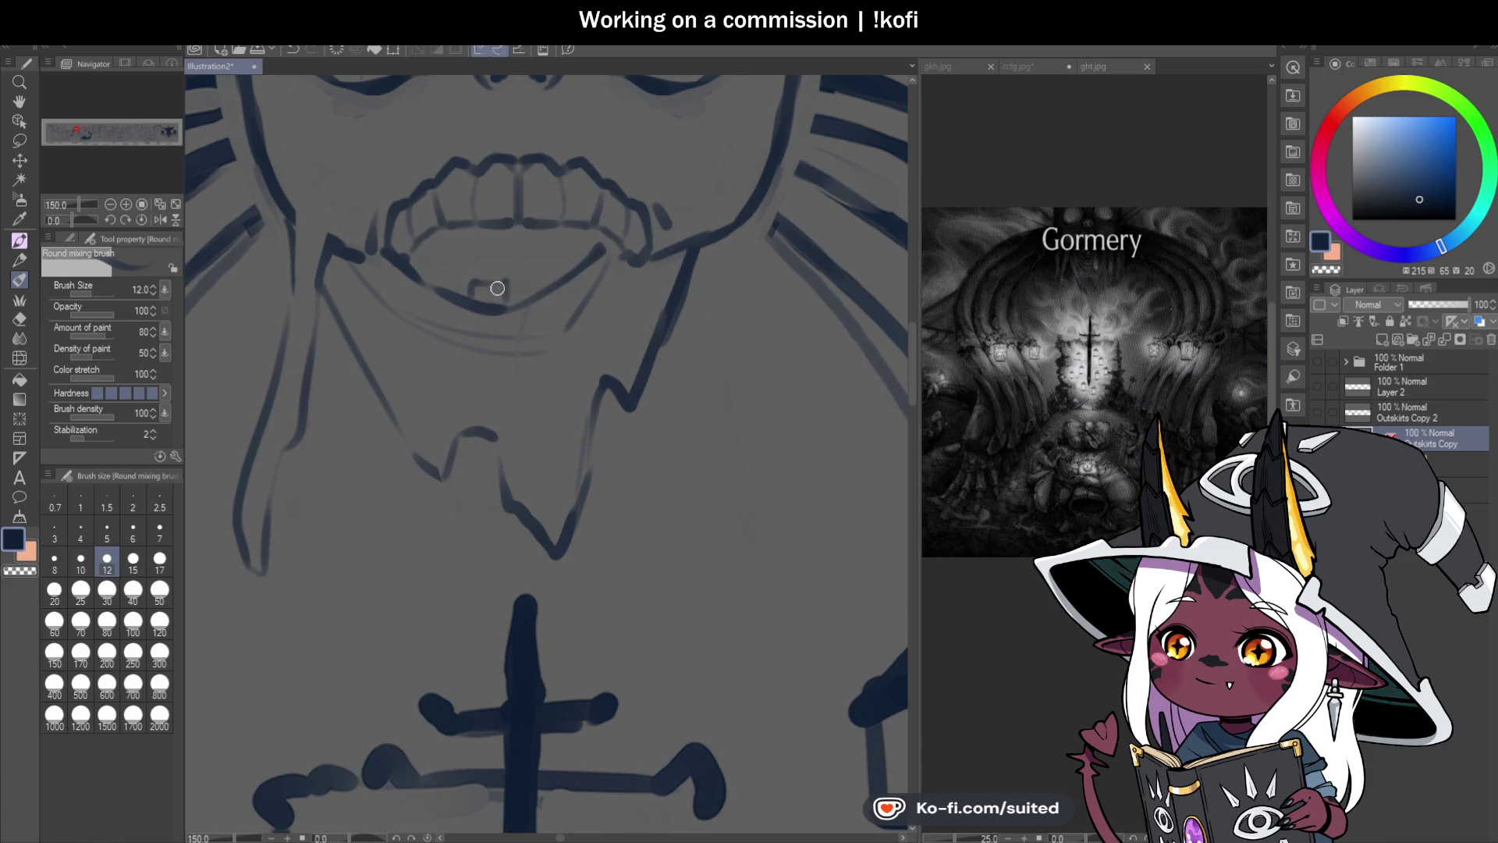
pyautogui.moveTo(531, 279)
pyautogui.mouseDown()
pyautogui.moveTo(535, 294)
pyautogui.moveTo(466, 296)
pyautogui.mouseUp()
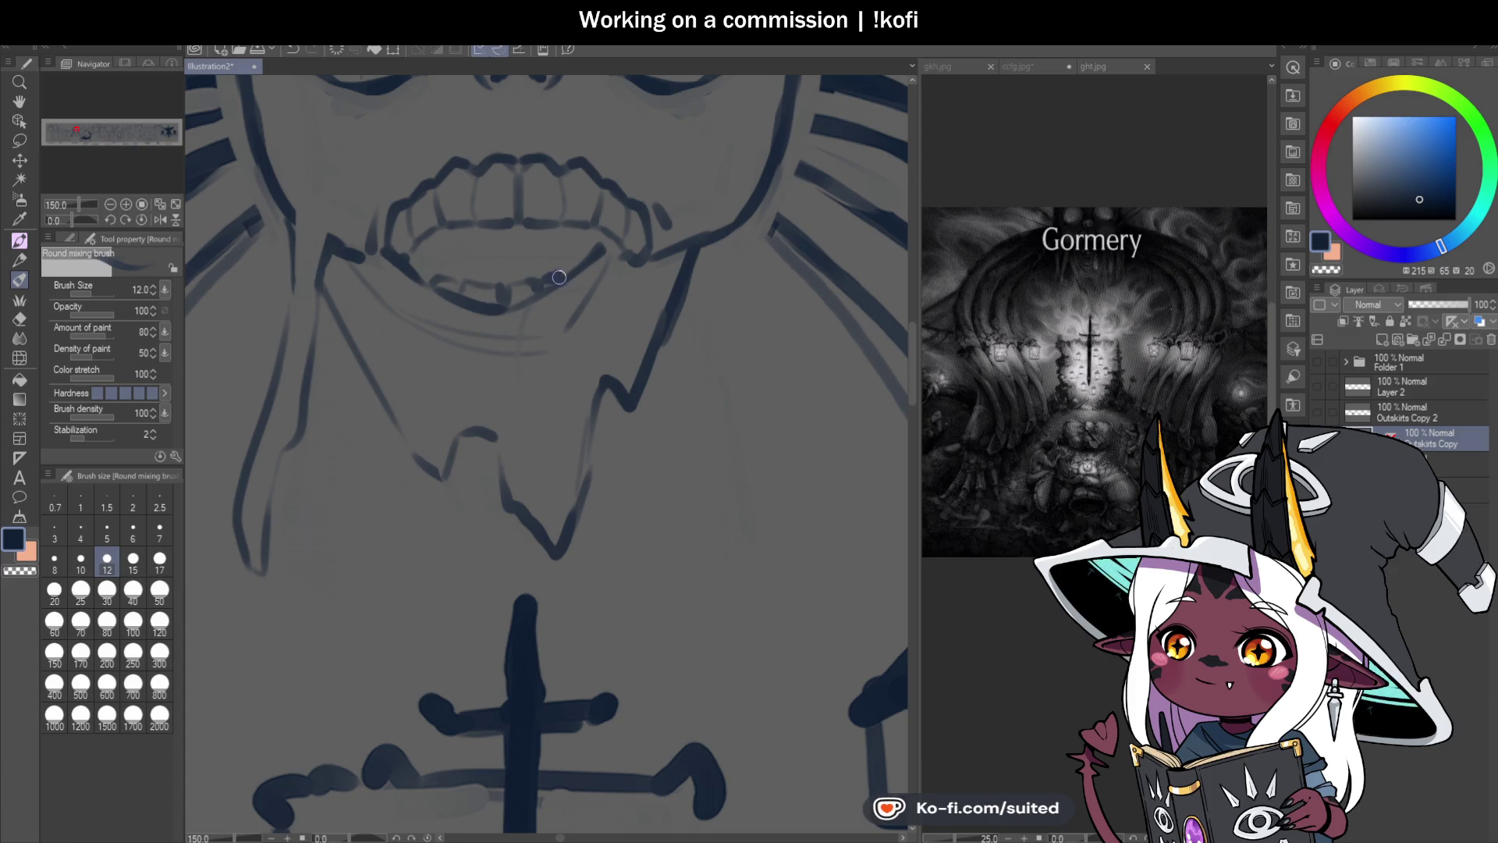
pyautogui.scroll(-3, 662, 386)
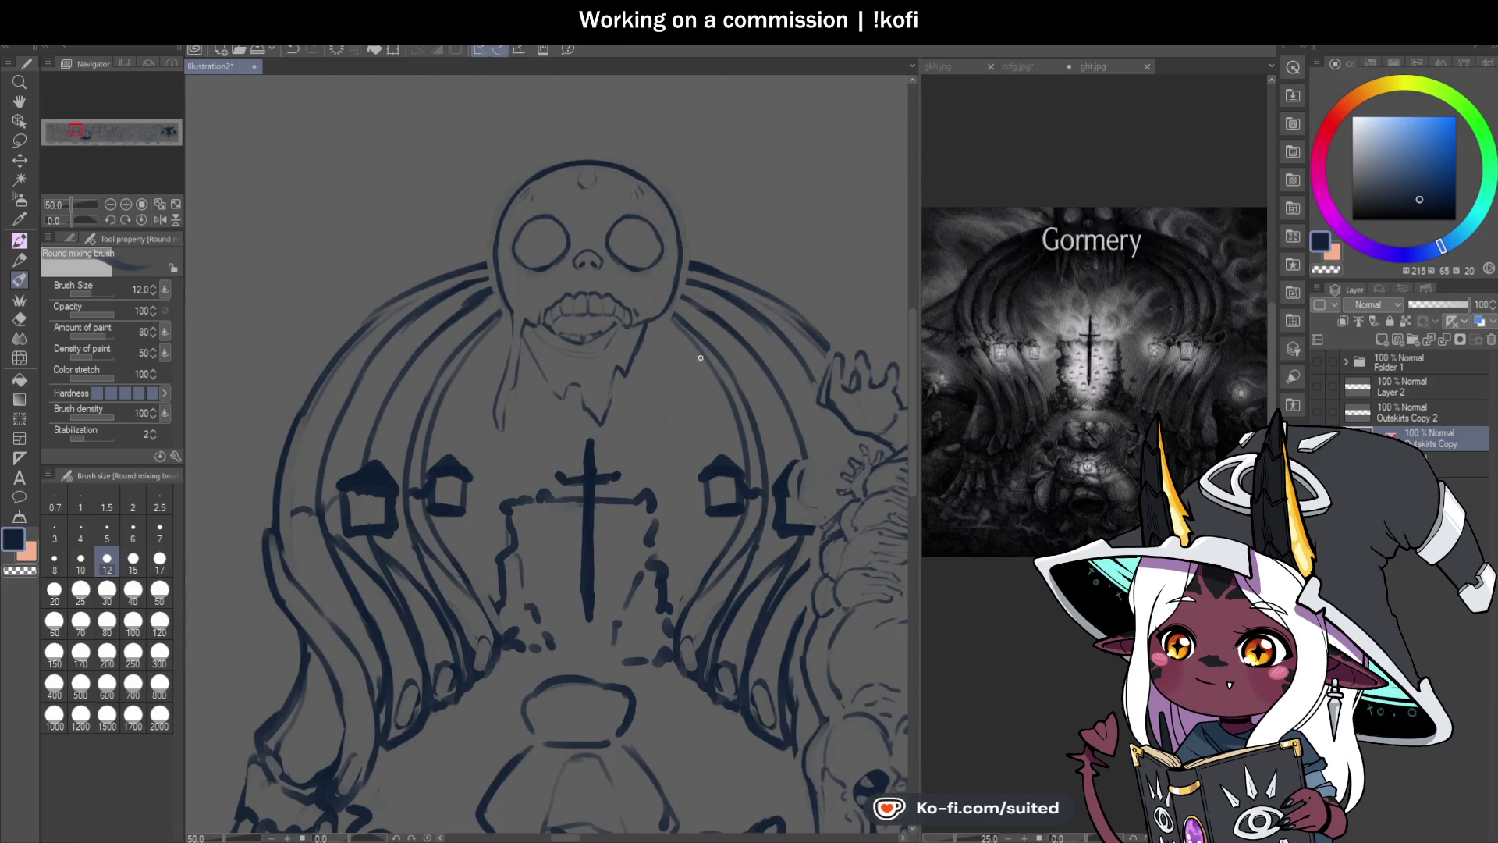
pyautogui.scroll(3, 638, 360)
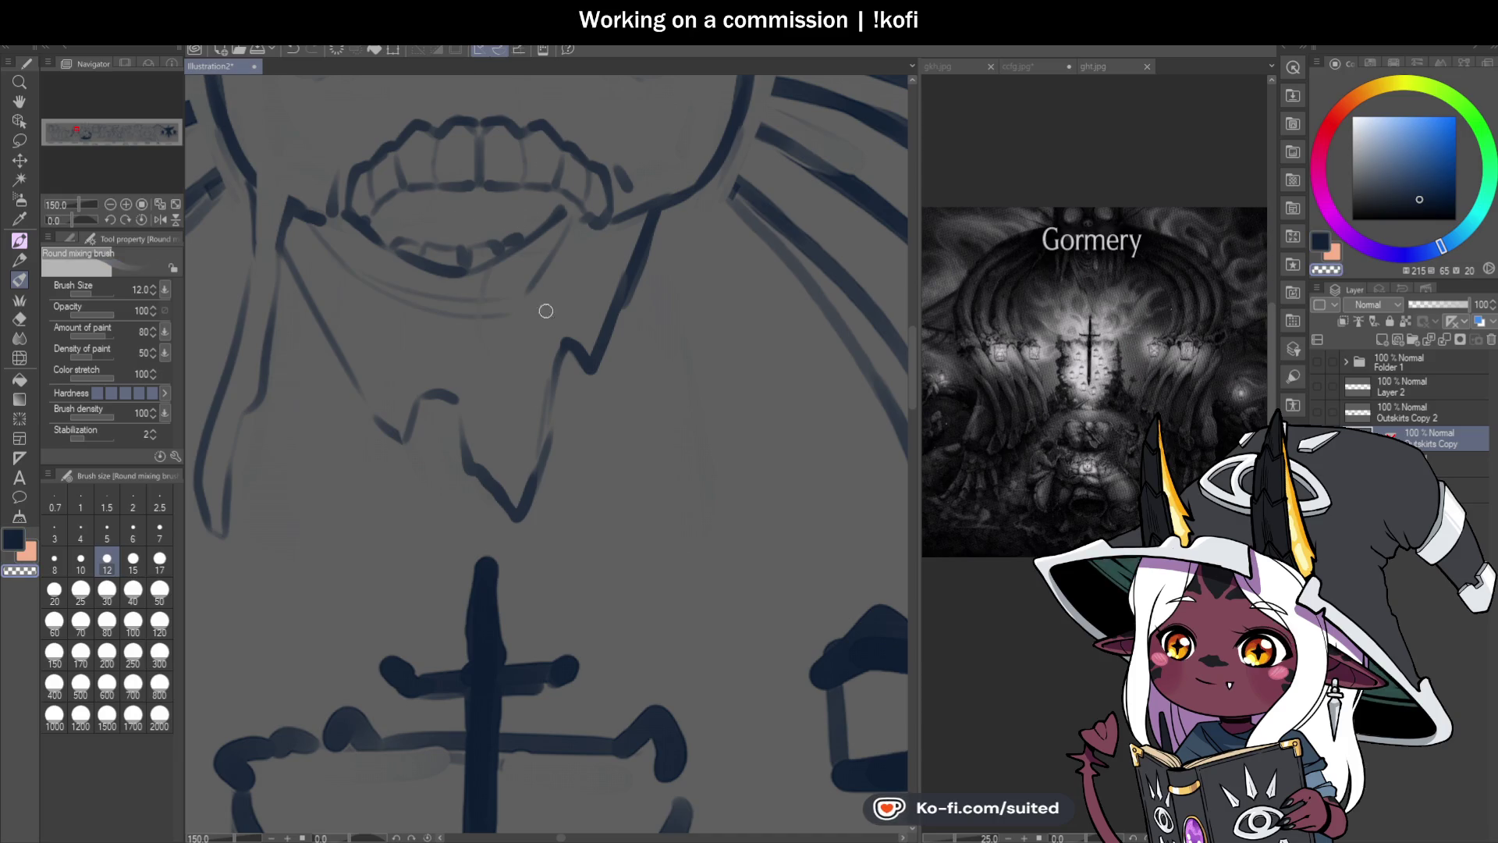
pyautogui.scroll(-6, 606, 389)
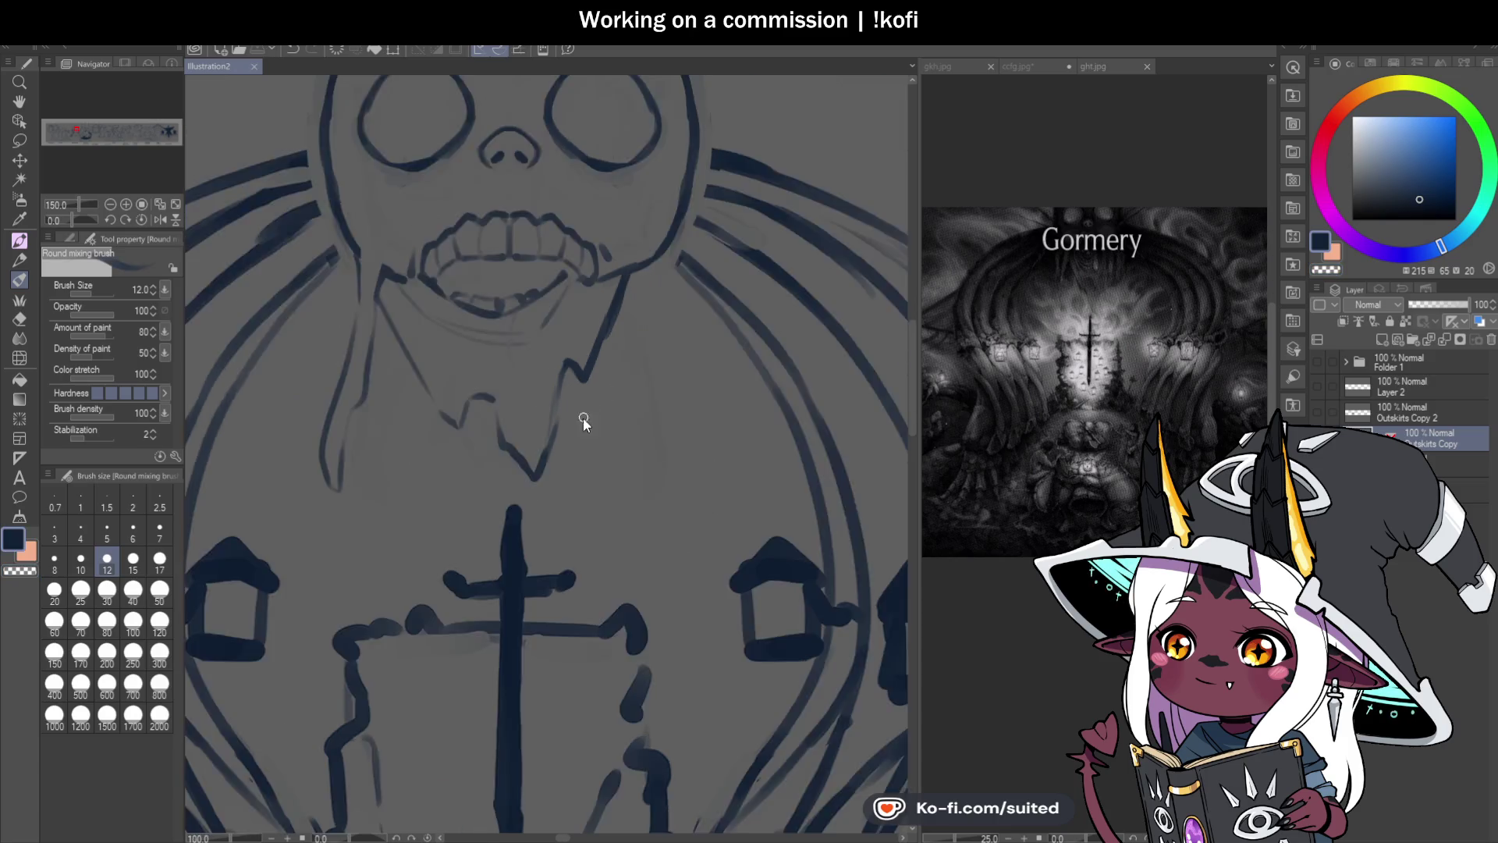
pyautogui.scroll(-2, 621, 415)
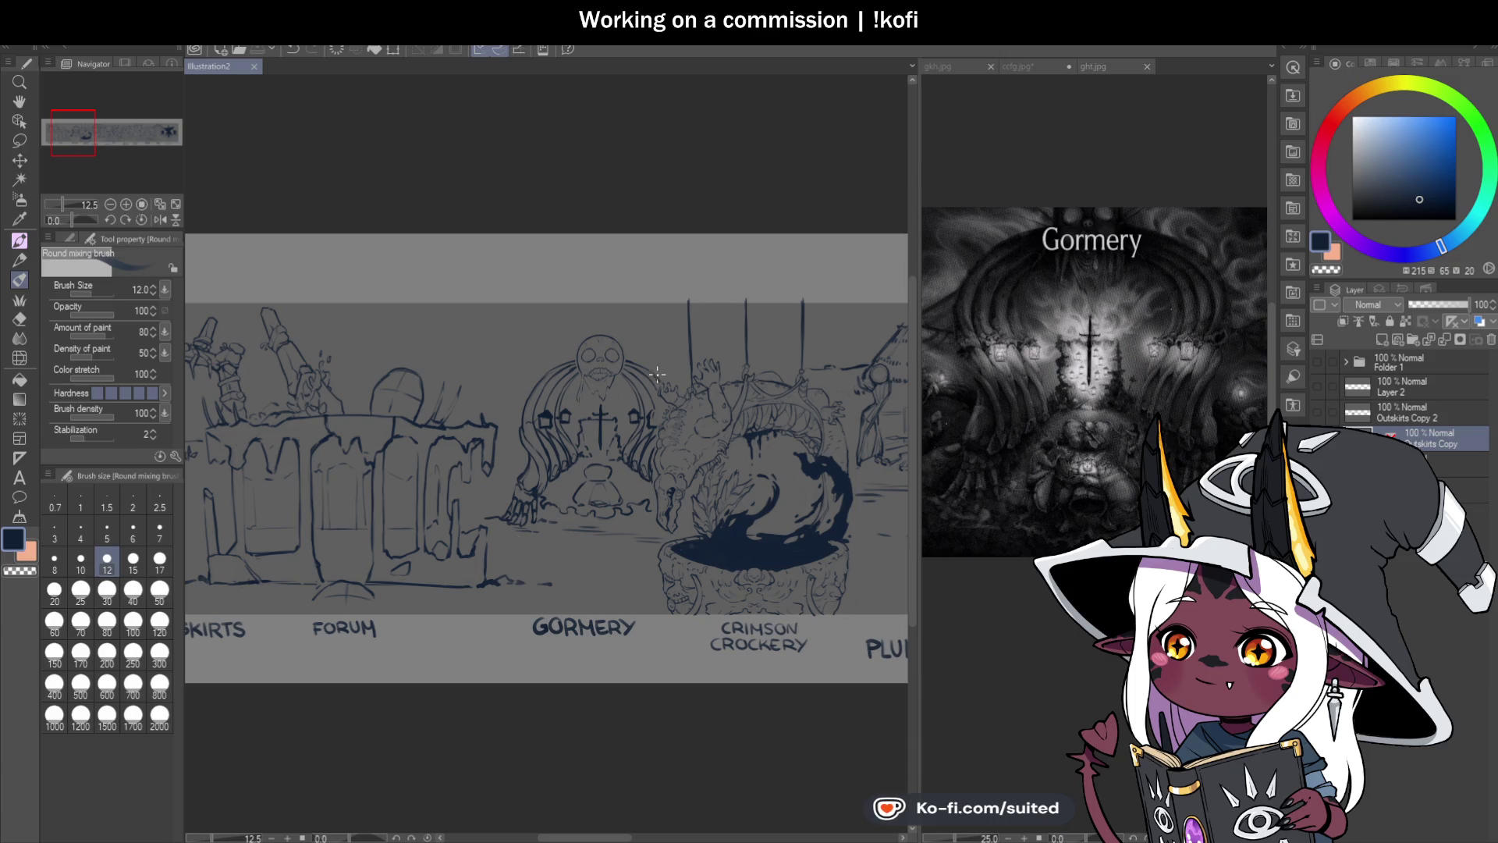
# Step: Switch the brush to the transparent colour swatch with C, then zoom out to 50%
pyautogui.scroll(3, 629, 373)
pyautogui.scroll(5, 629, 373)
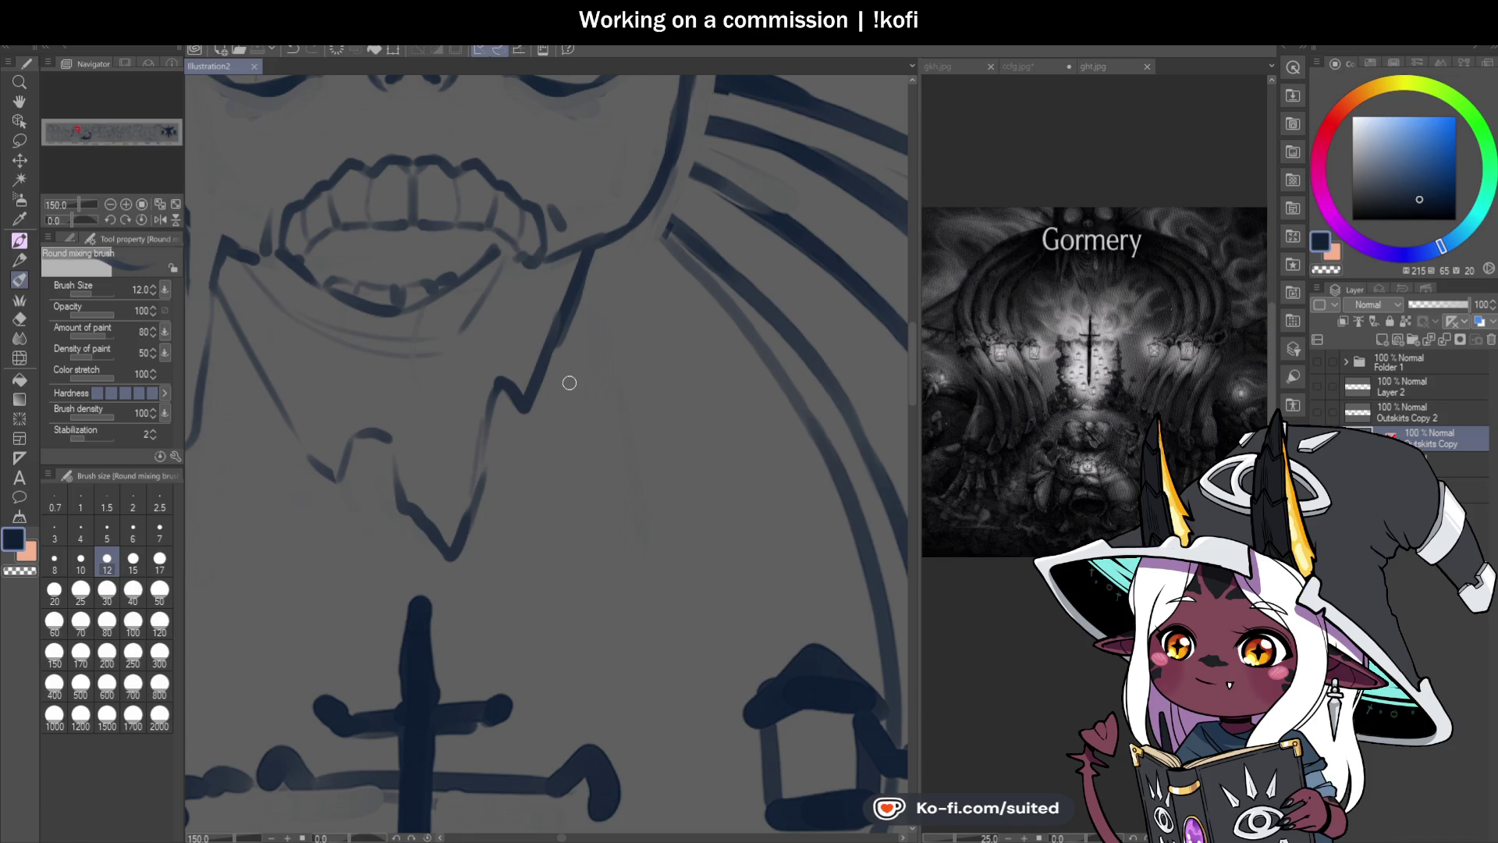
pyautogui.press('c')
pyautogui.press('c')
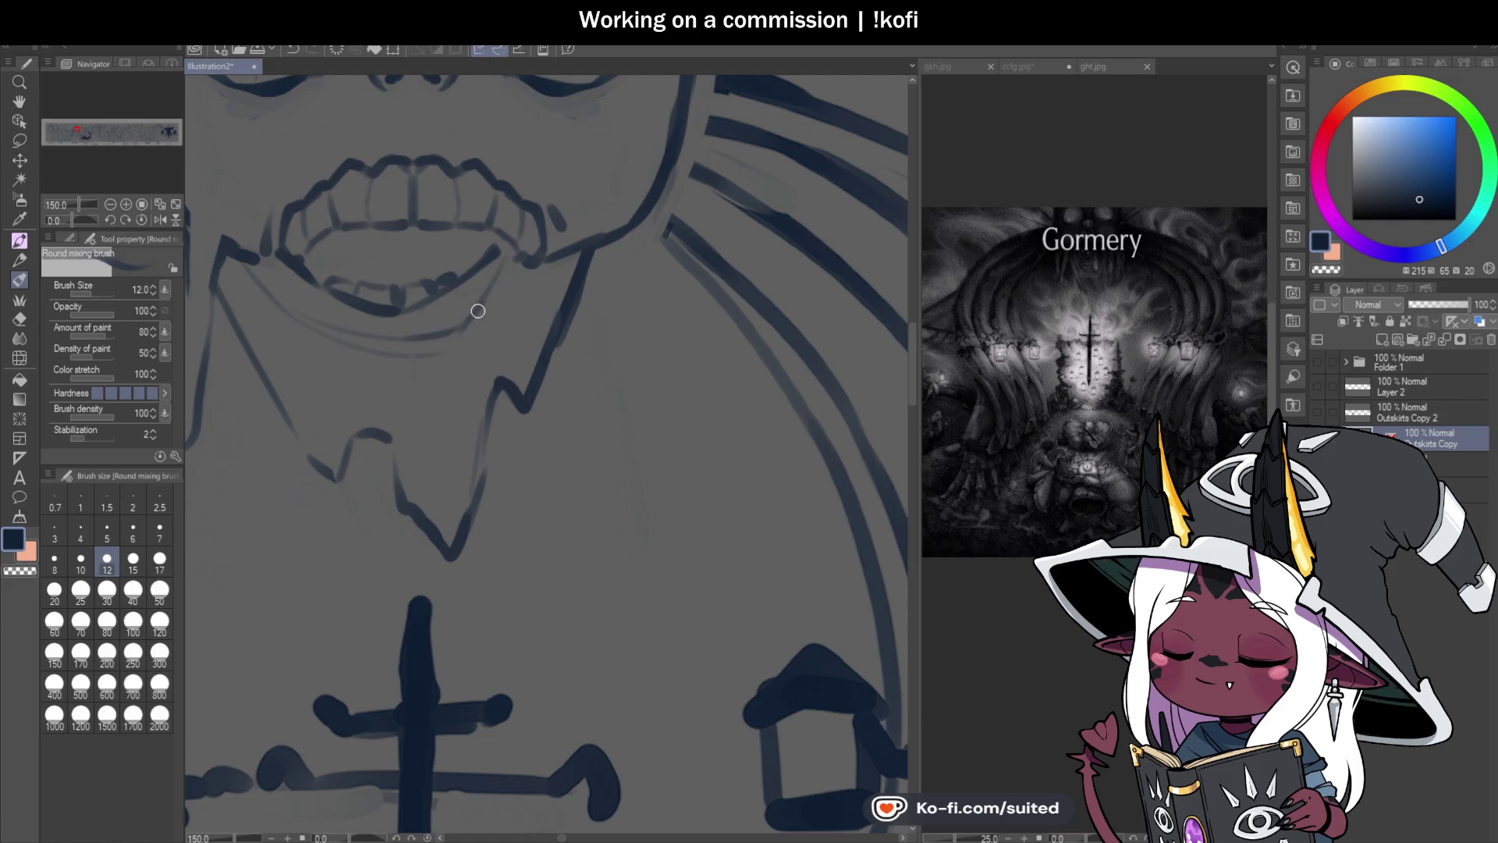
pyautogui.scroll(-4, 552, 428)
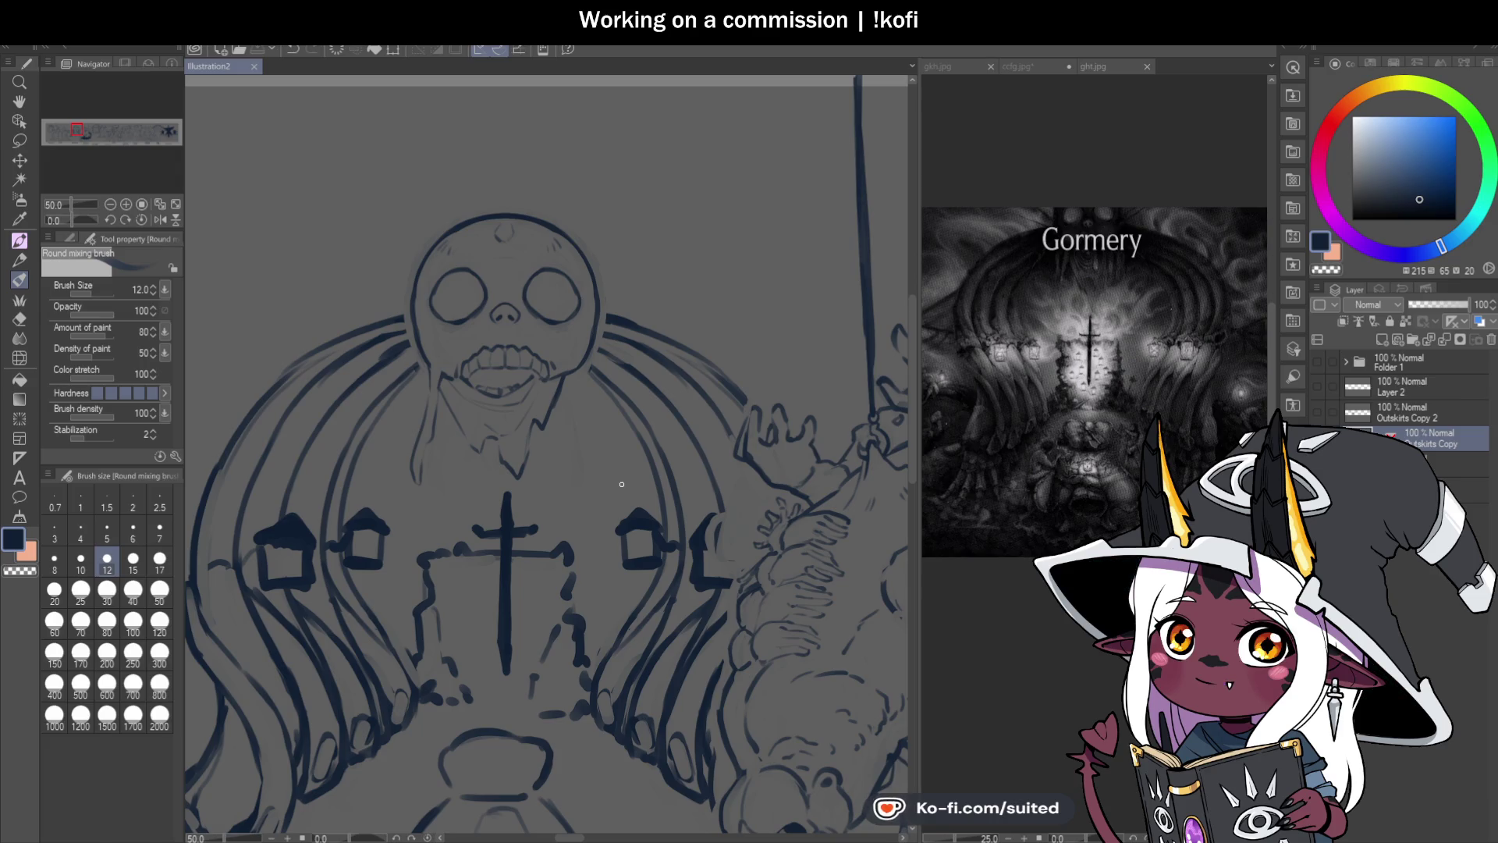
# Step: Ink a navy line down the left drool strand and save
pyautogui.scroll(3, 536, 415)
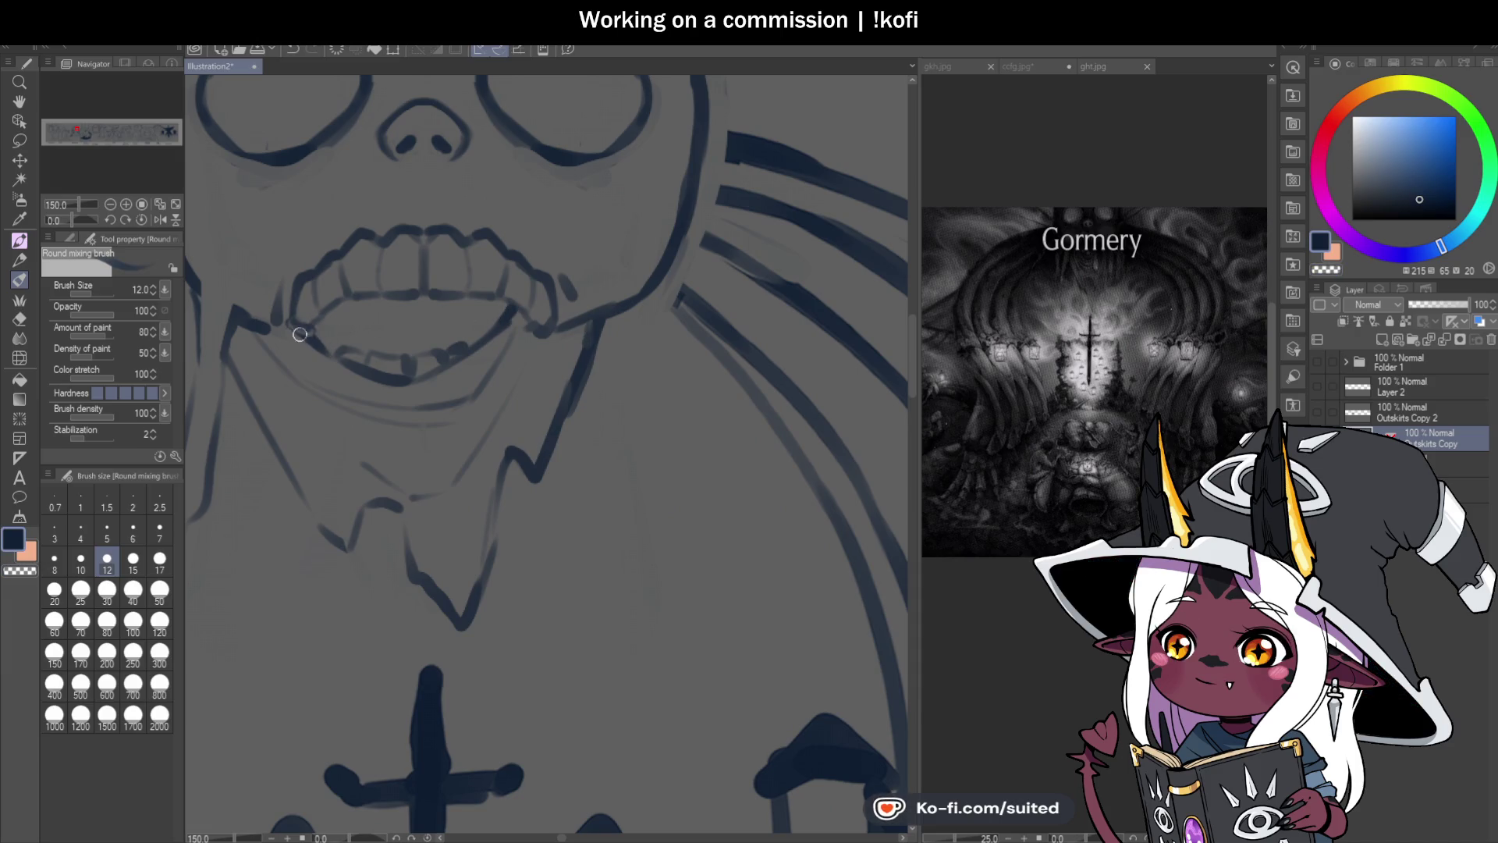
pyautogui.scroll(-3, 577, 390)
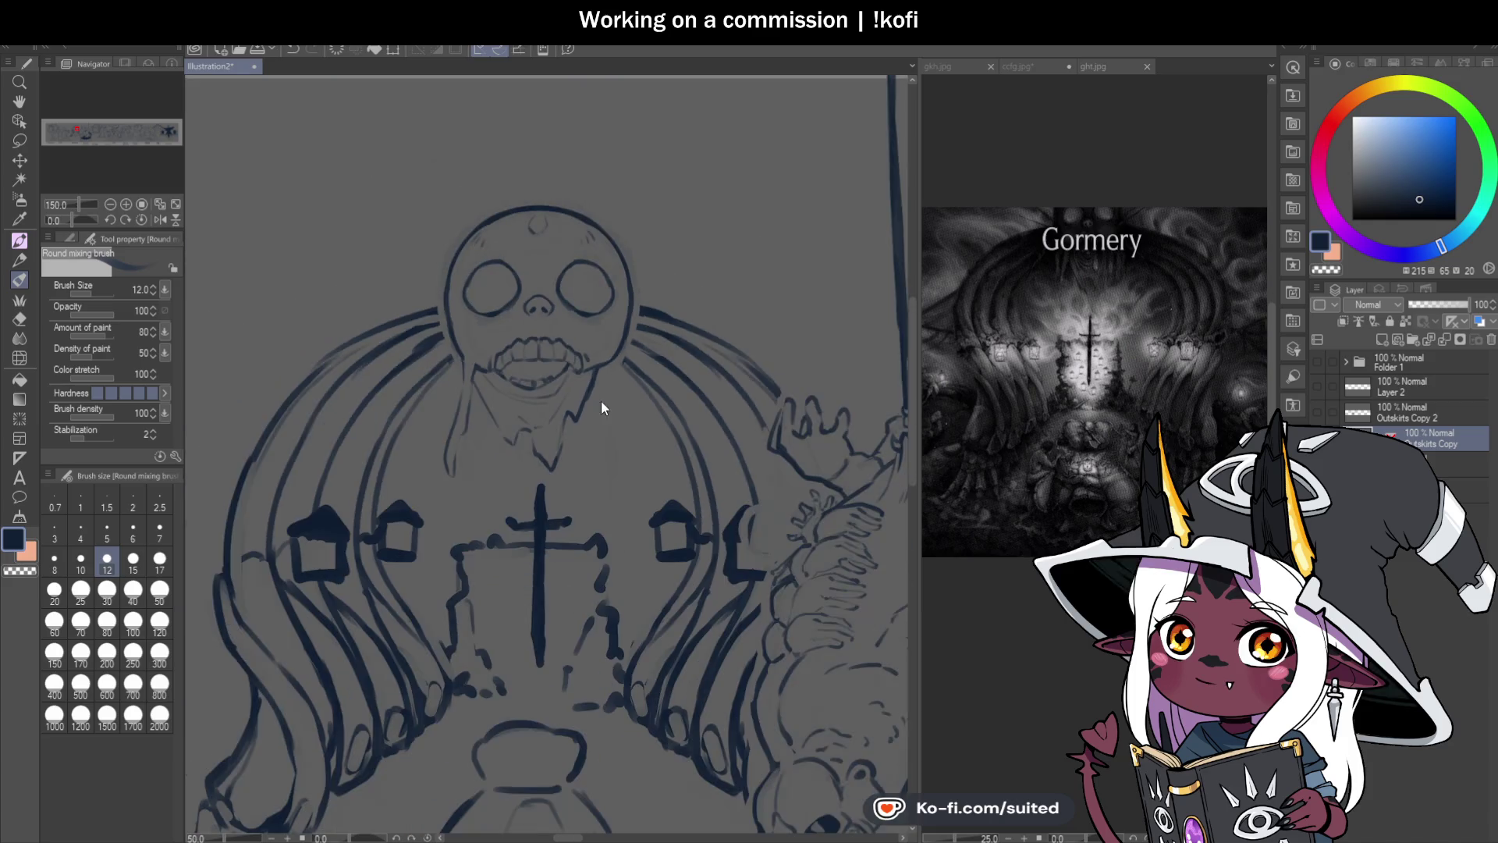
pyautogui.scroll(4, 615, 488)
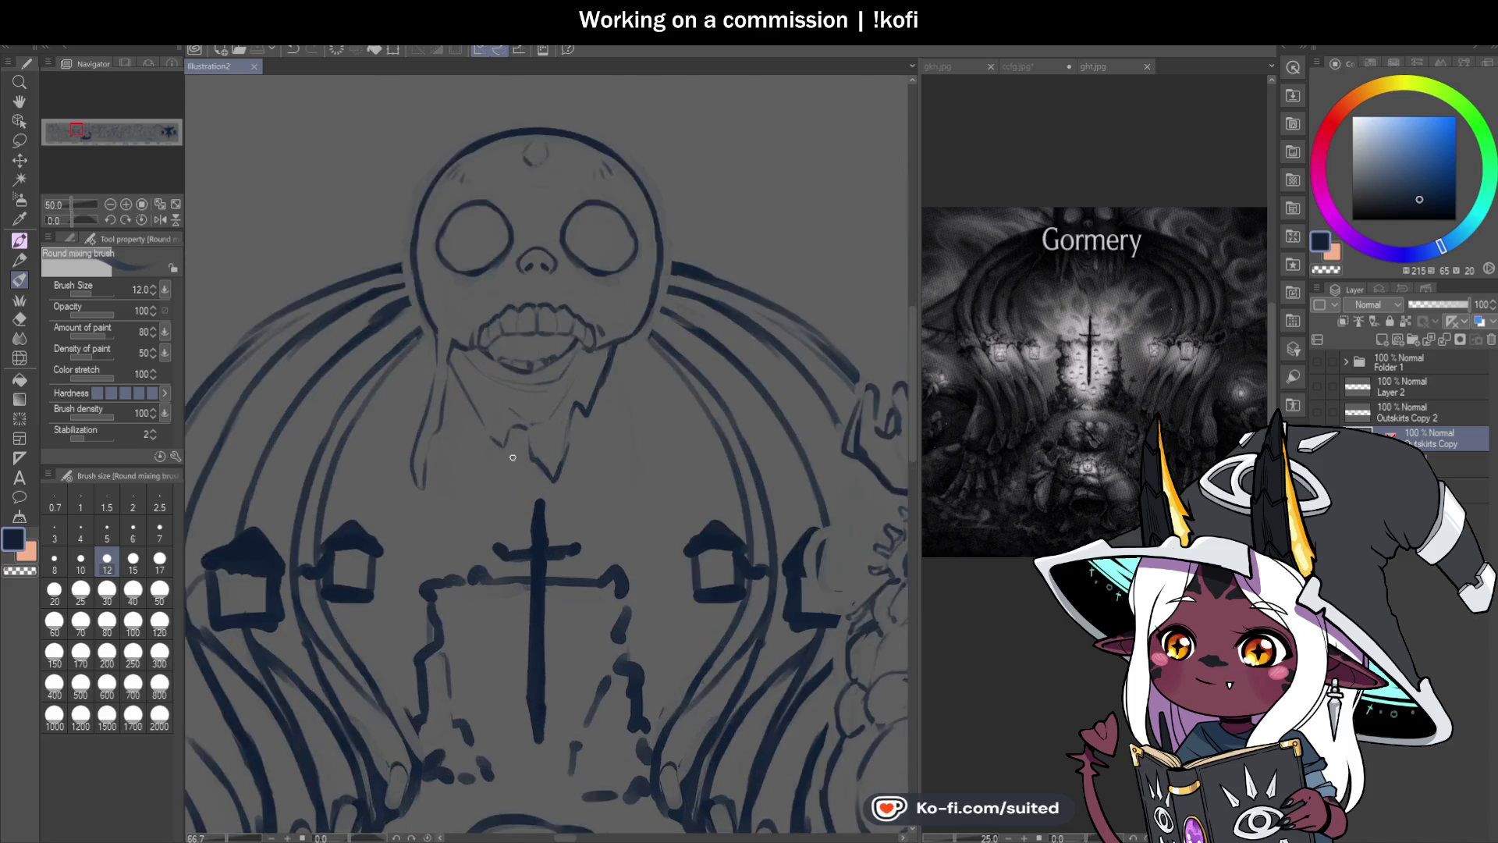
pyautogui.moveTo(465, 358)
pyautogui.mouseDown()
pyautogui.moveTo(498, 458)
pyautogui.moveTo(491, 400)
pyautogui.mouseUp()
pyautogui.hotkey('ctrl', 's')
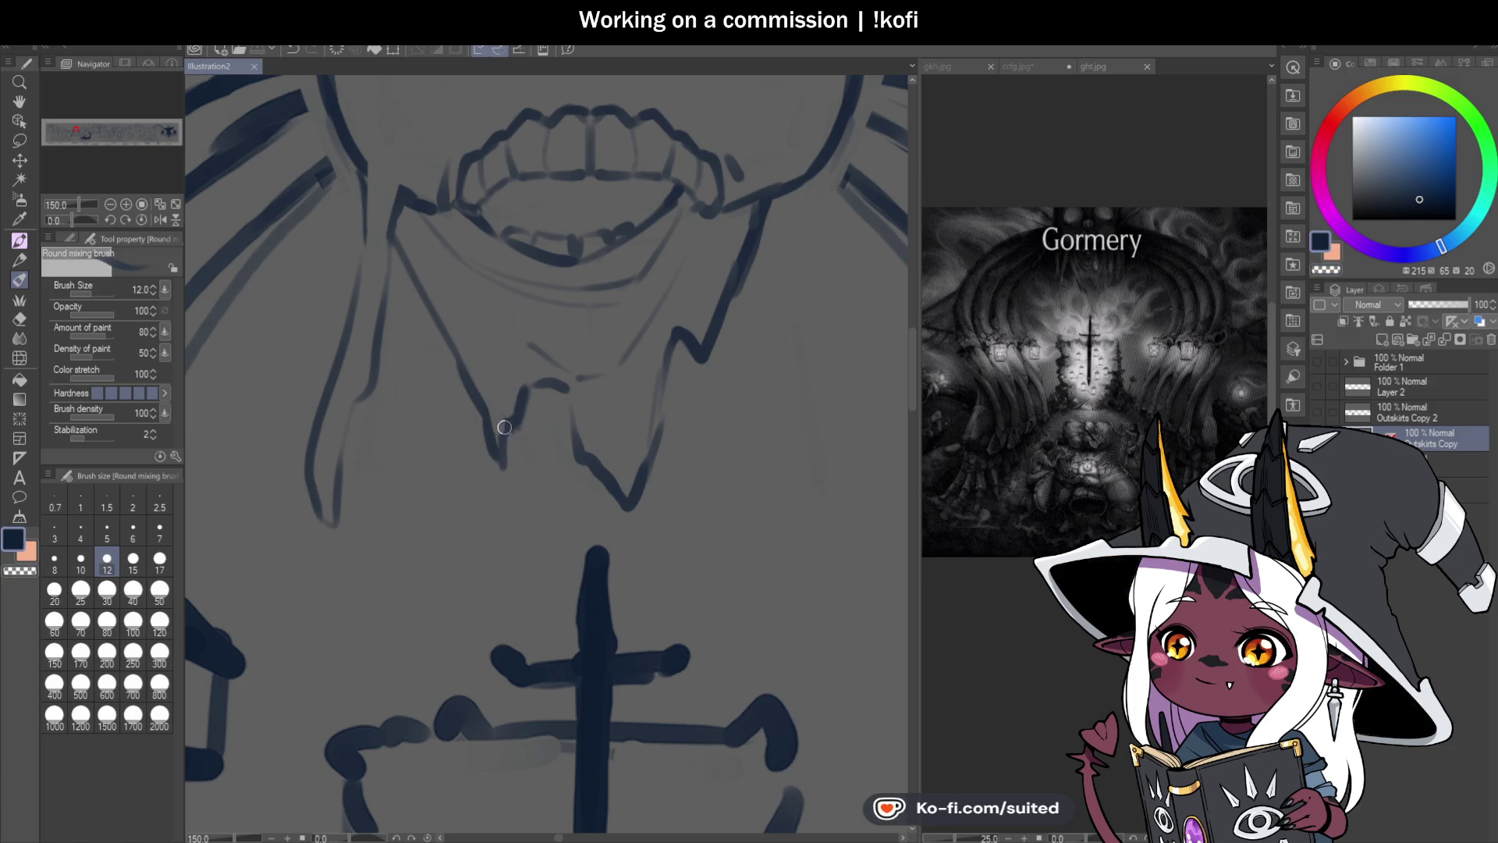
# Step: Ink dark strokes along the left jaw and the right side of the neck, saving
pyautogui.scroll(-3, 546, 429)
pyautogui.scroll(3, 614, 351)
pyautogui.scroll(-3, 652, 274)
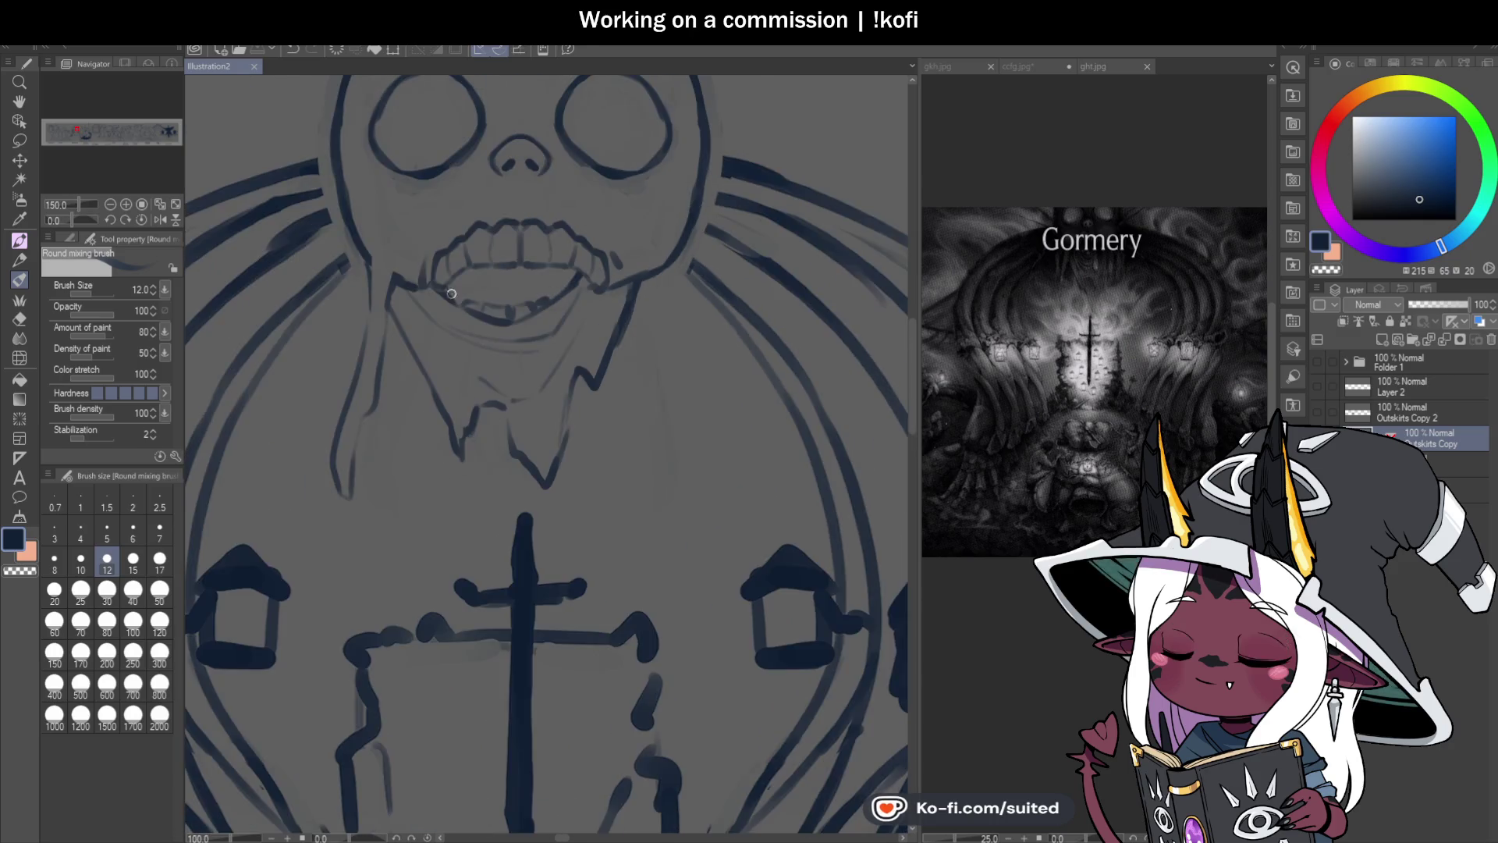
pyautogui.scroll(3, 596, 272)
pyautogui.moveTo(353, 249)
pyautogui.mouseDown()
pyautogui.moveTo(404, 289)
pyautogui.moveTo(382, 295)
pyautogui.mouseUp()
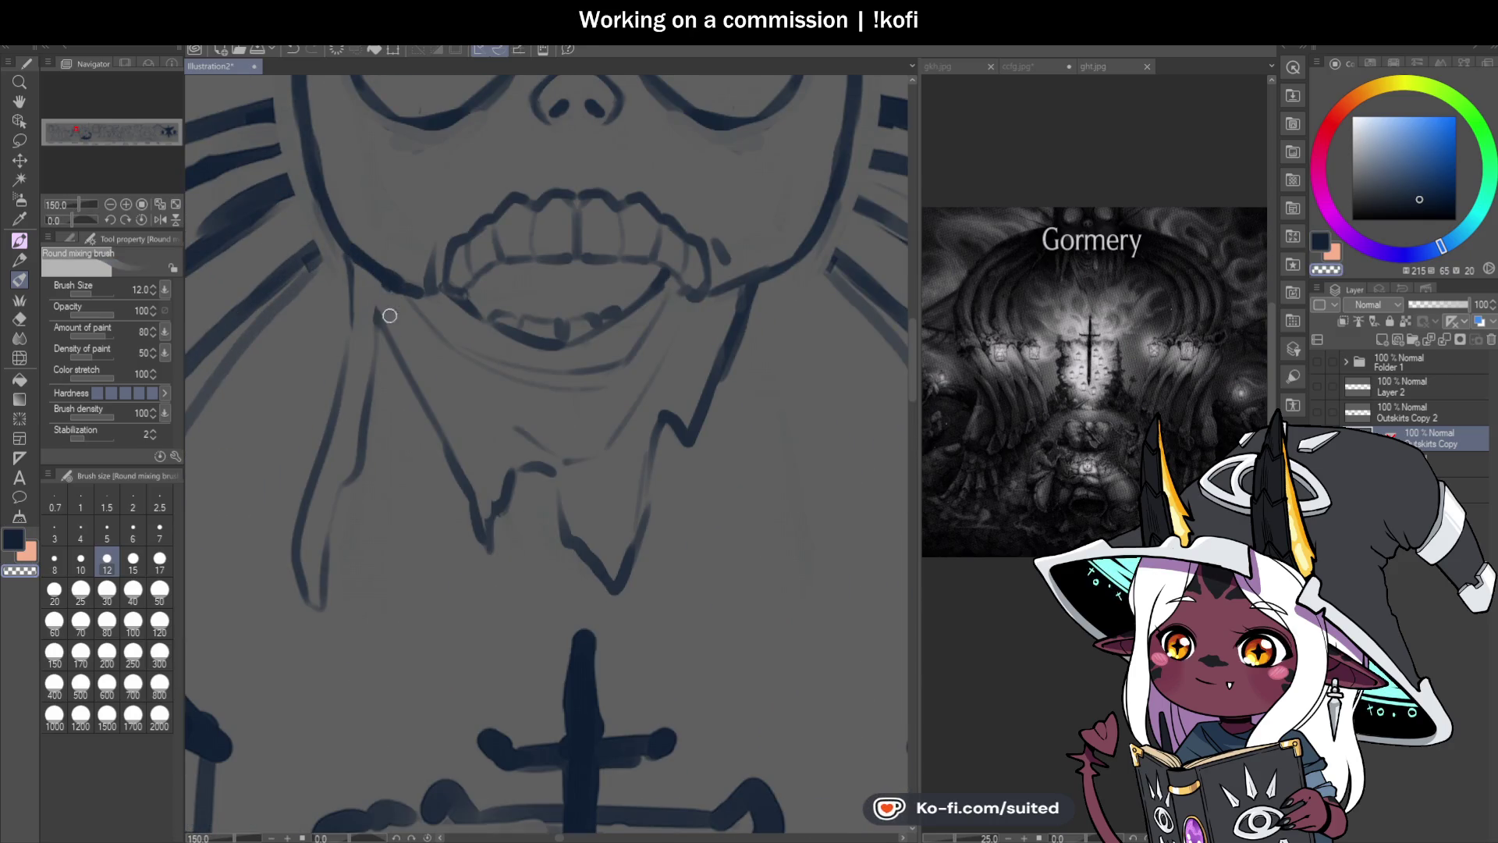
pyautogui.hotkey('ctrl', 's')
pyautogui.scroll(-1, 538, 341)
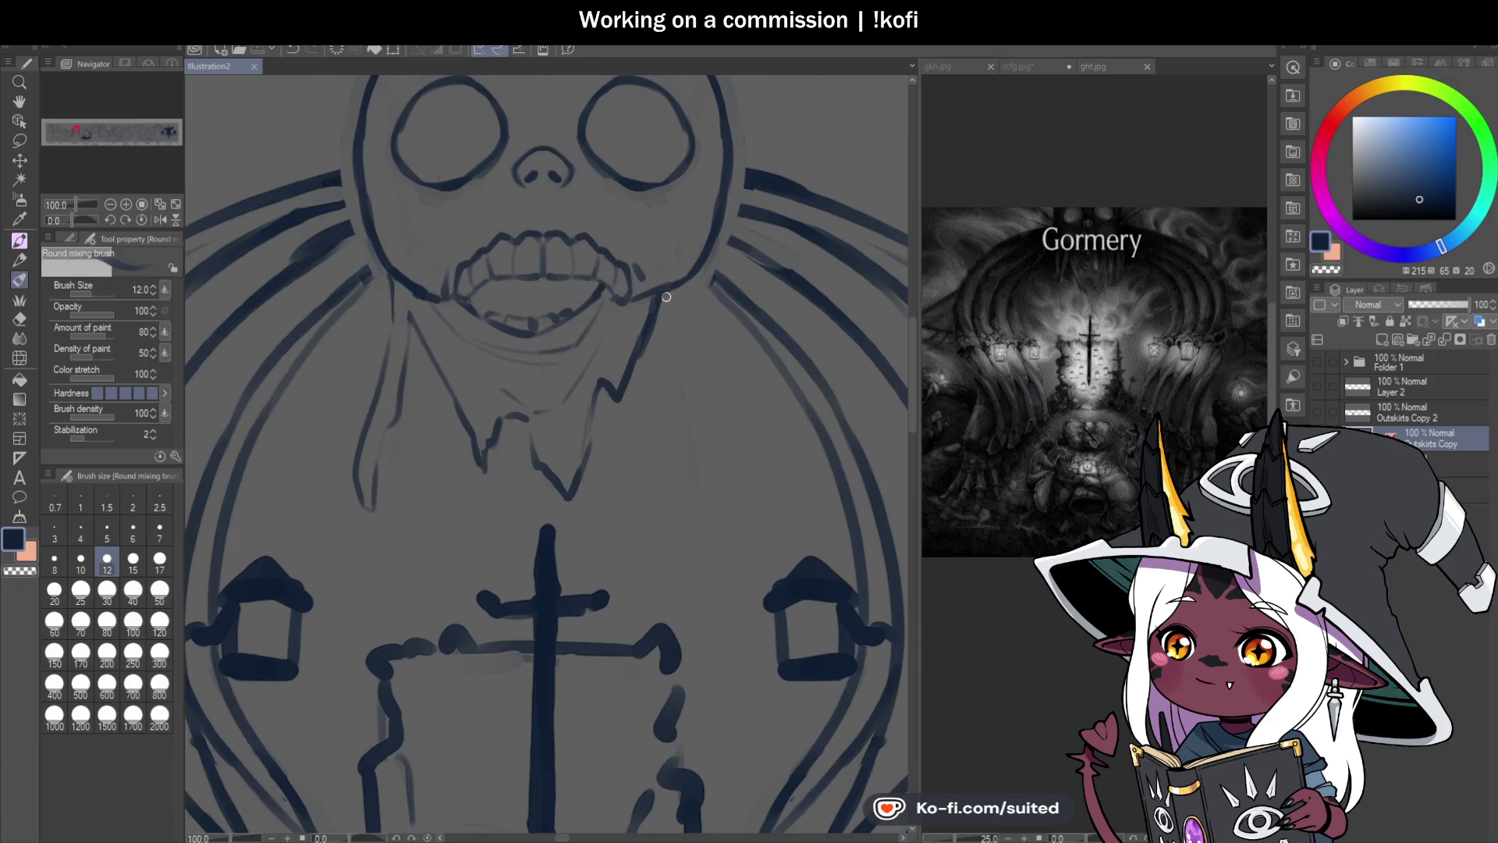
pyautogui.moveTo(671, 464)
pyautogui.mouseDown()
pyautogui.moveTo(692, 411)
pyautogui.moveTo(700, 279)
pyautogui.moveTo(655, 334)
pyautogui.moveTo(644, 457)
pyautogui.moveTo(625, 392)
pyautogui.mouseUp()
# Step: Drag a vertical guide ruler down through the centre of the shrine
pyautogui.press('c')
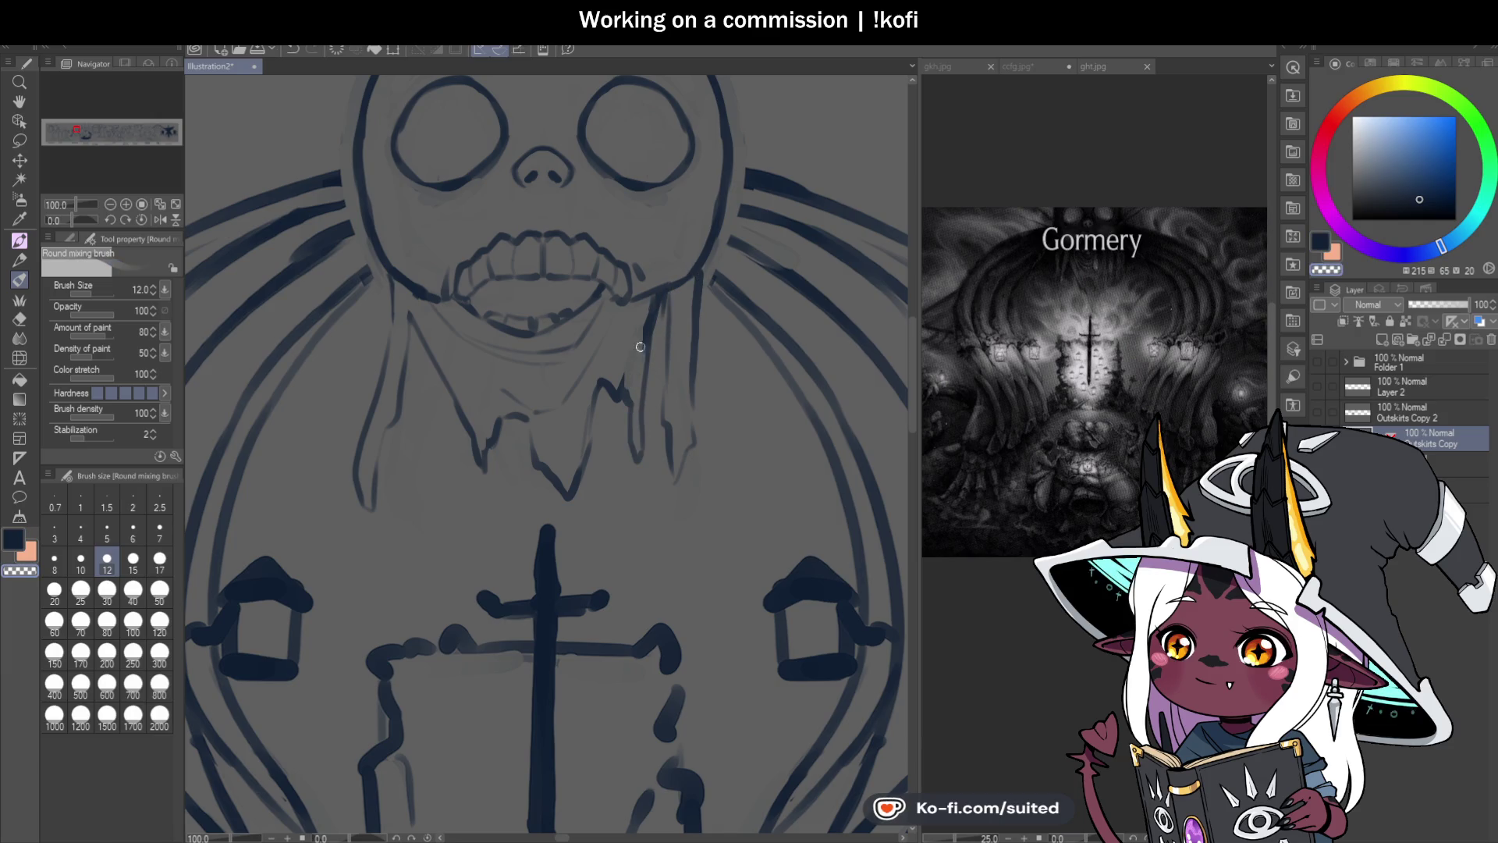
pyautogui.press('c')
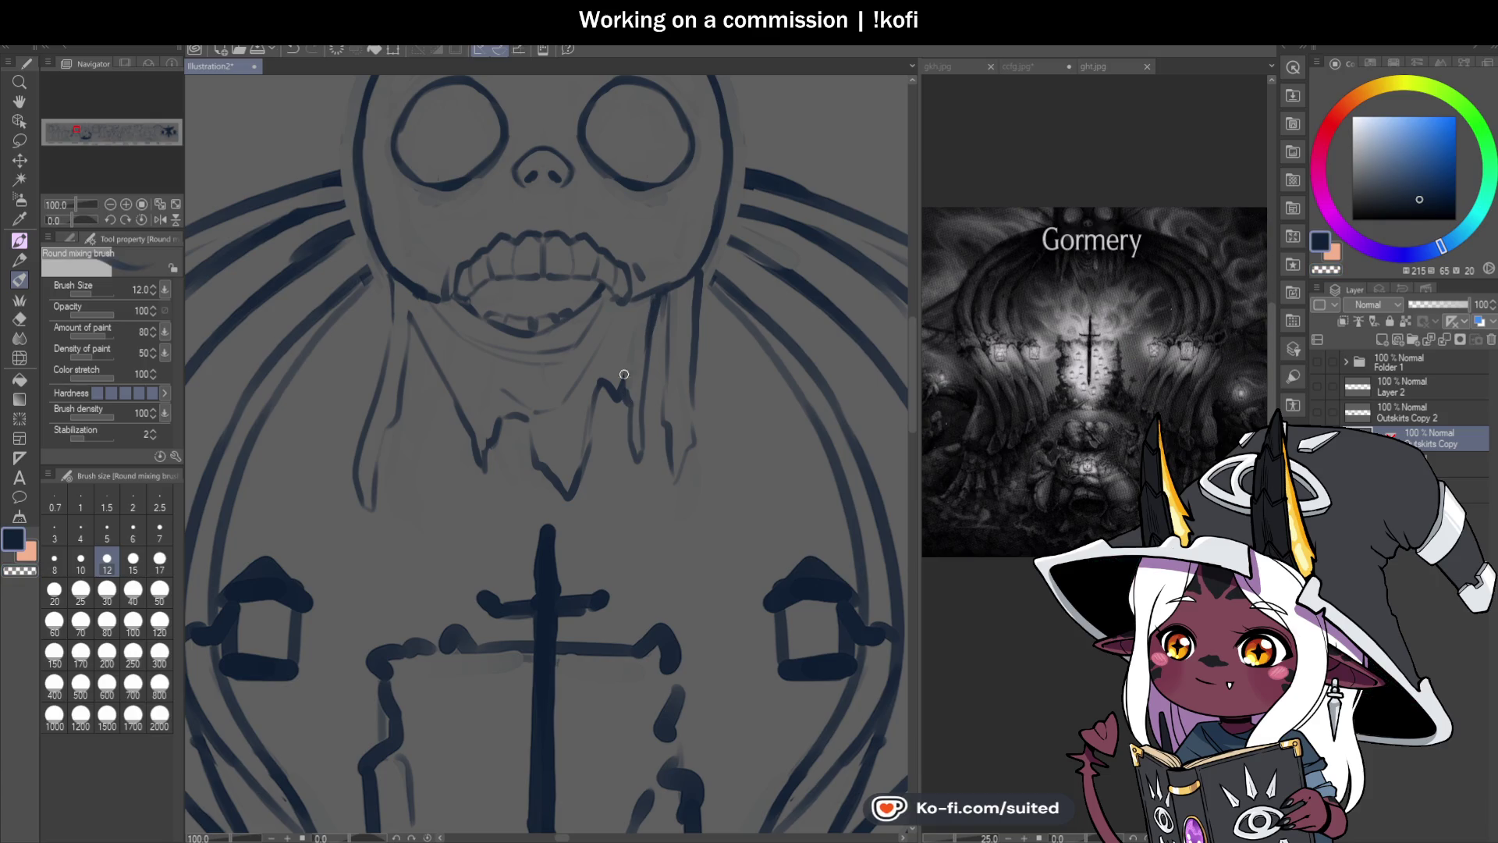
pyautogui.scroll(-3, 666, 390)
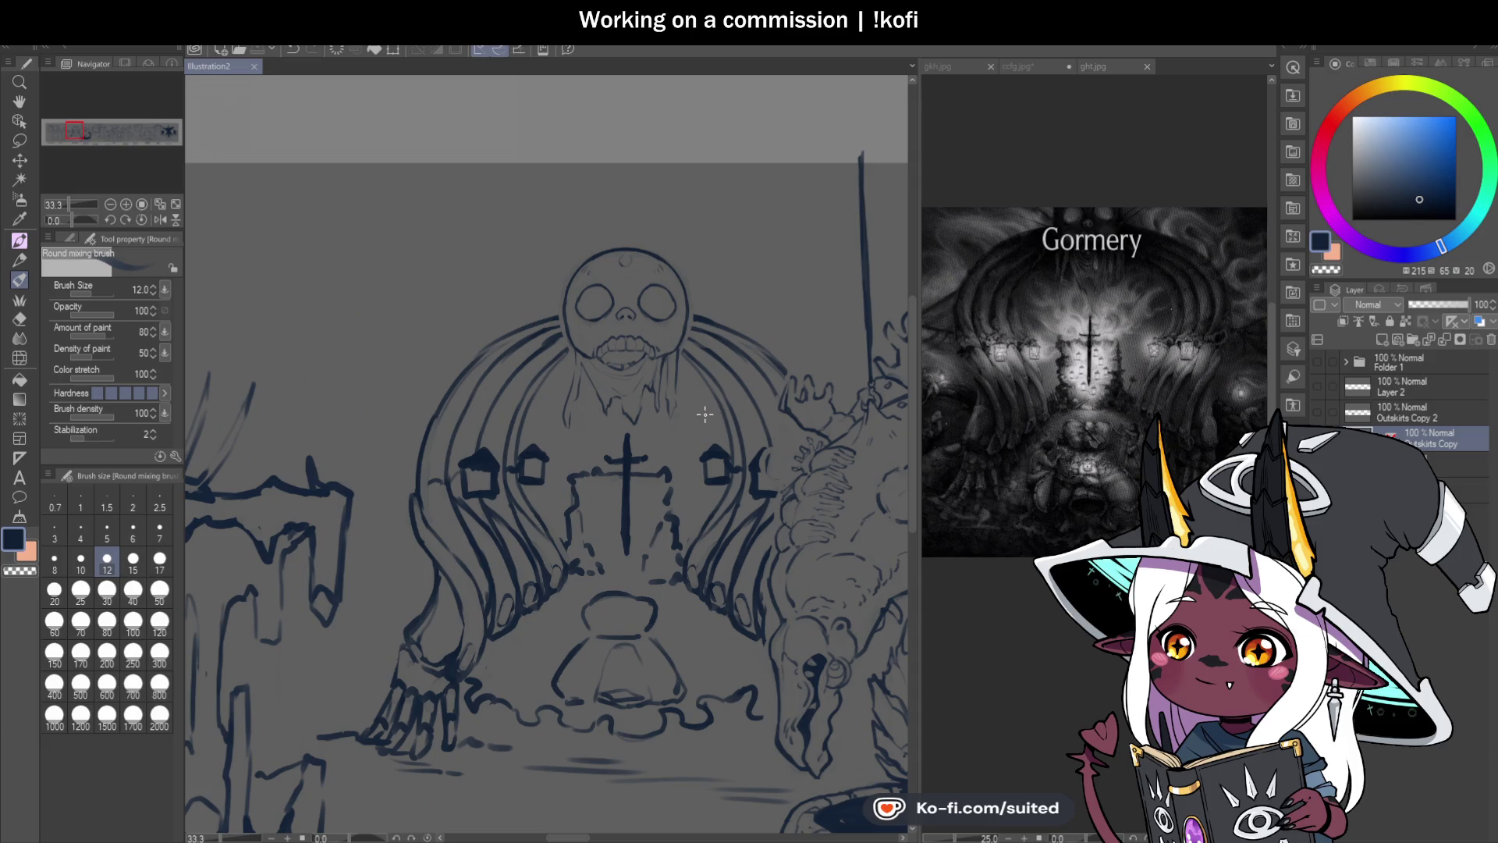
pyautogui.scroll(-2, 706, 399)
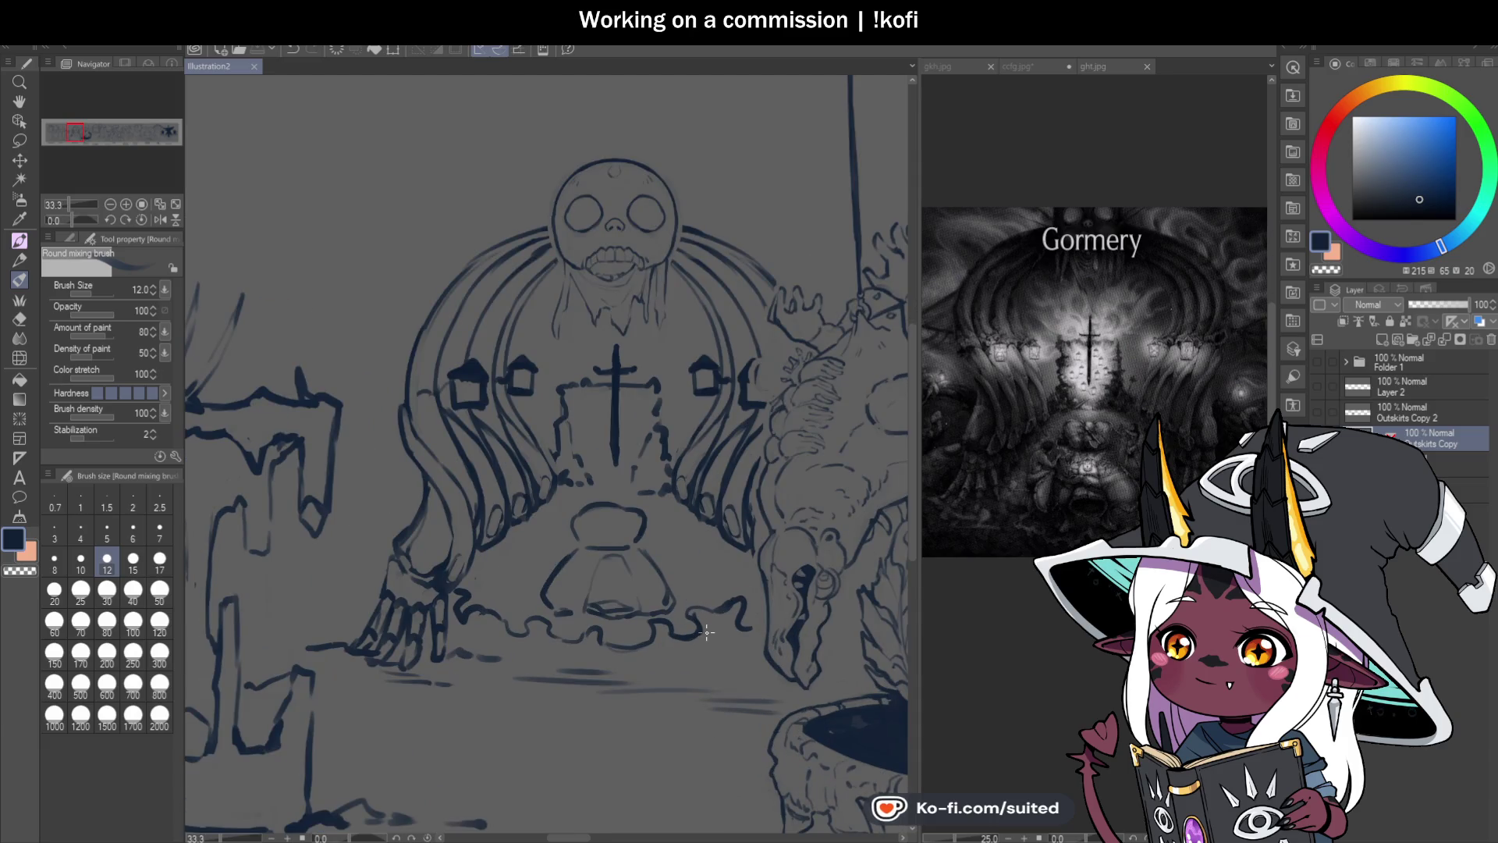
pyautogui.moveTo(615, 608); pyautogui.dragTo(615, 344)
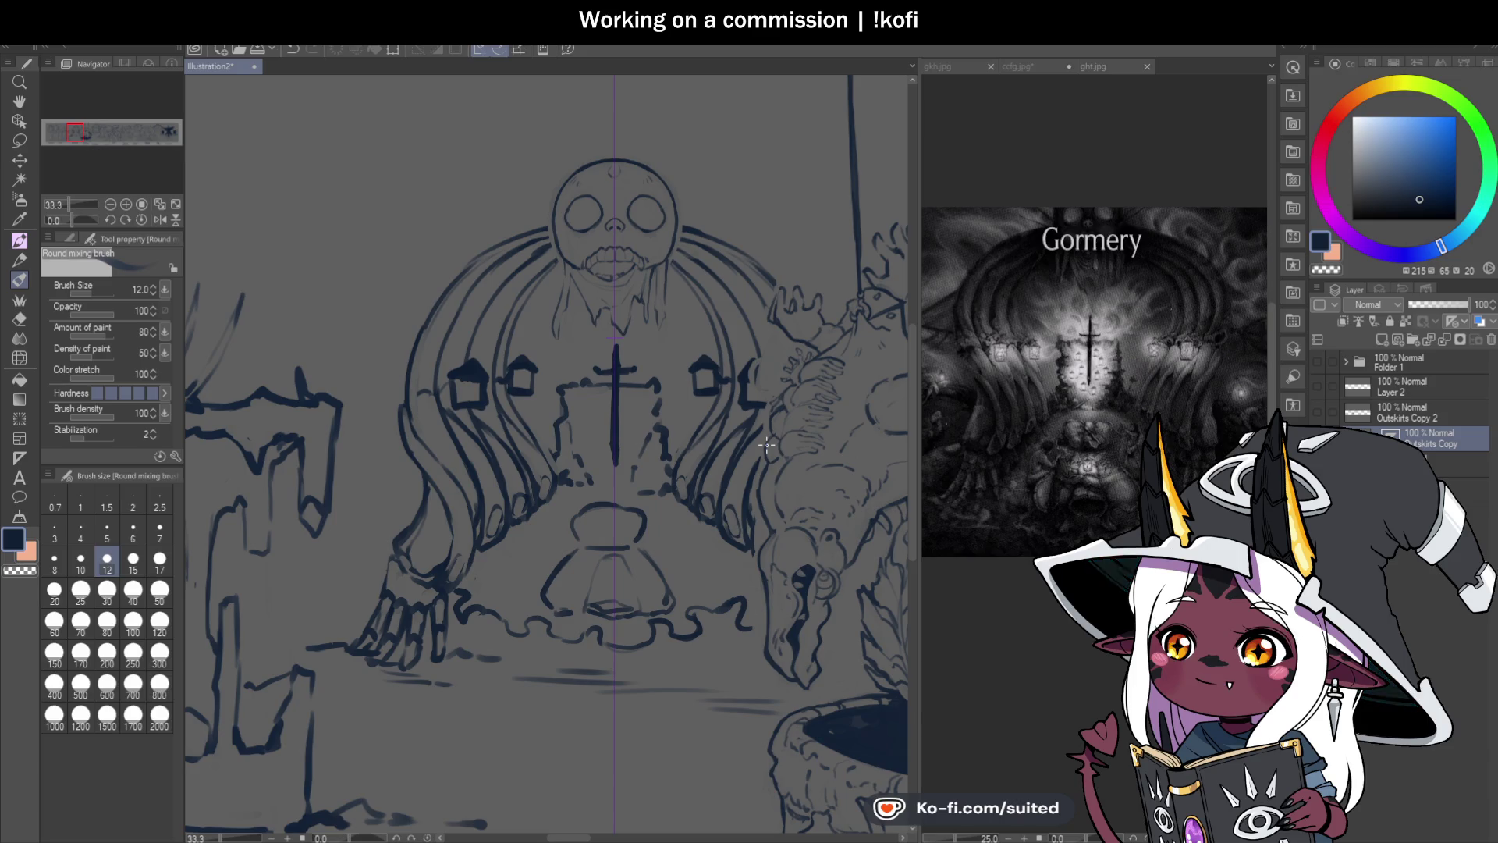
# Step: At brush size 17, blend away the cross's vertical stroke and horizontal arm, then save
pyautogui.scroll(2, 649, 465)
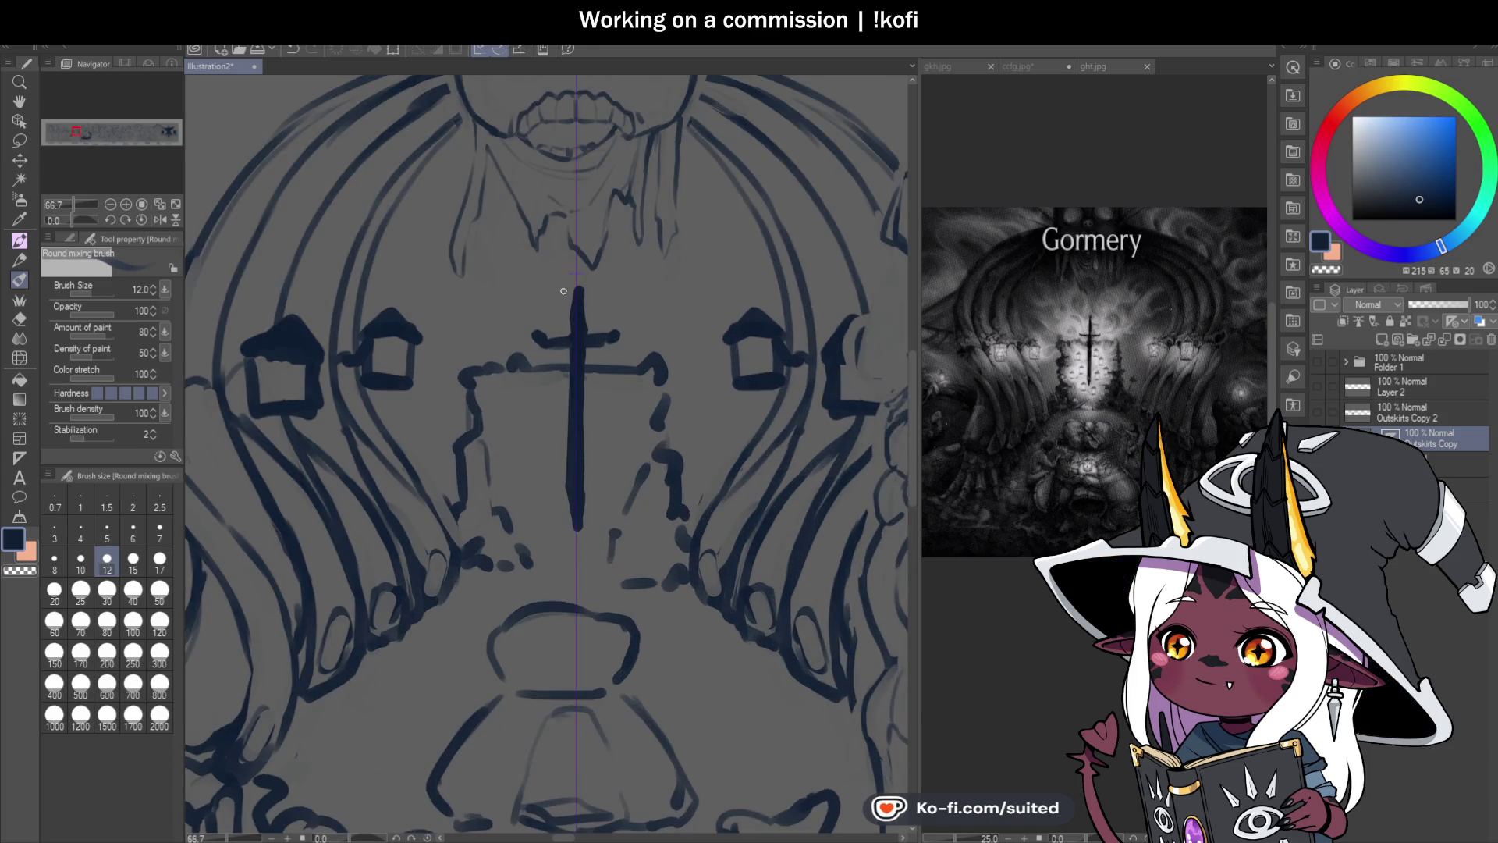
pyautogui.click(159, 558)
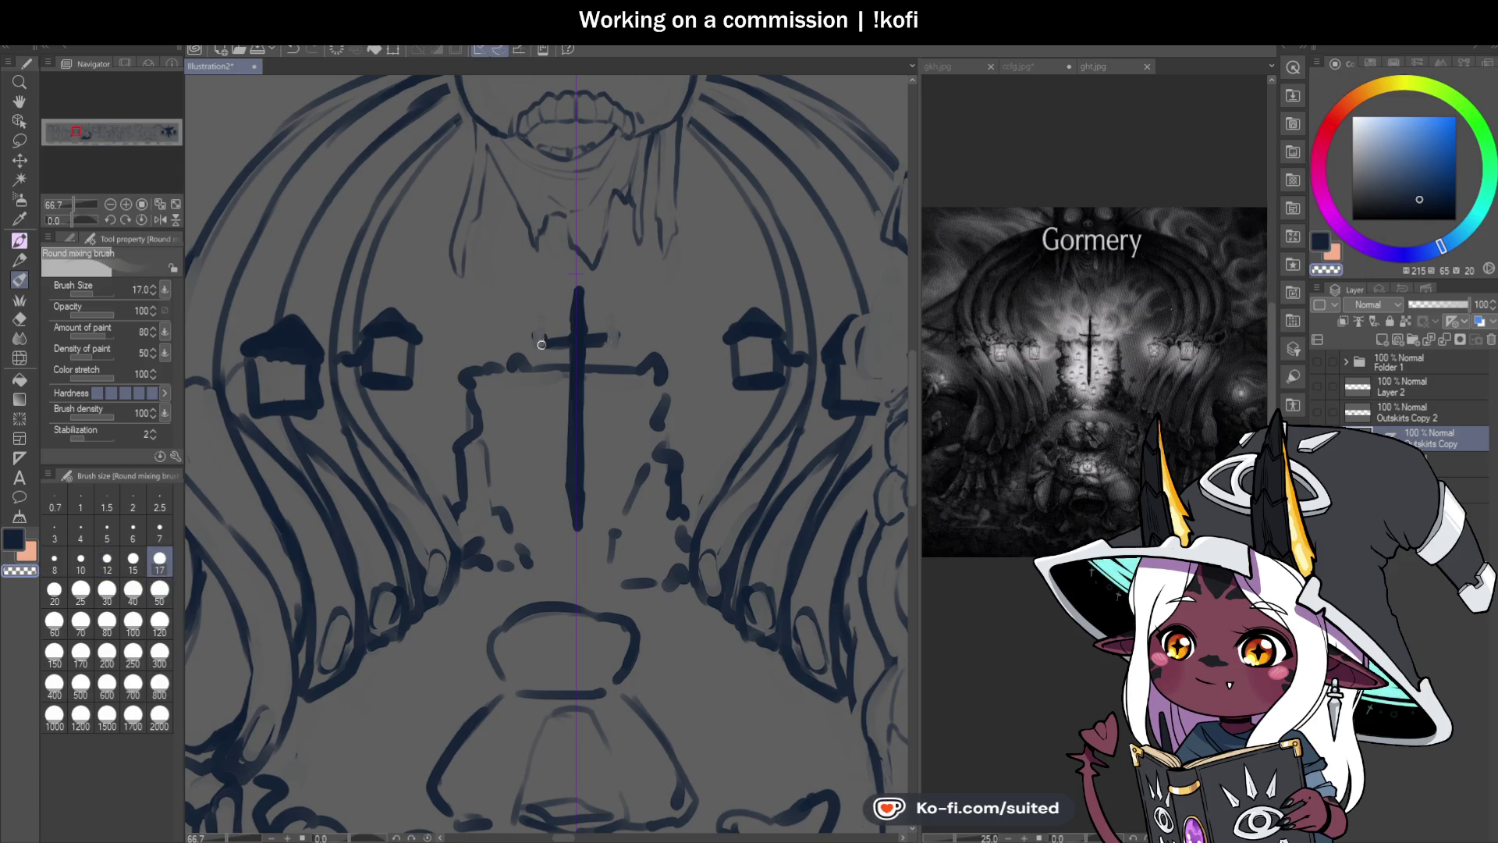
pyautogui.moveTo(562, 309); pyautogui.dragTo(574, 519)
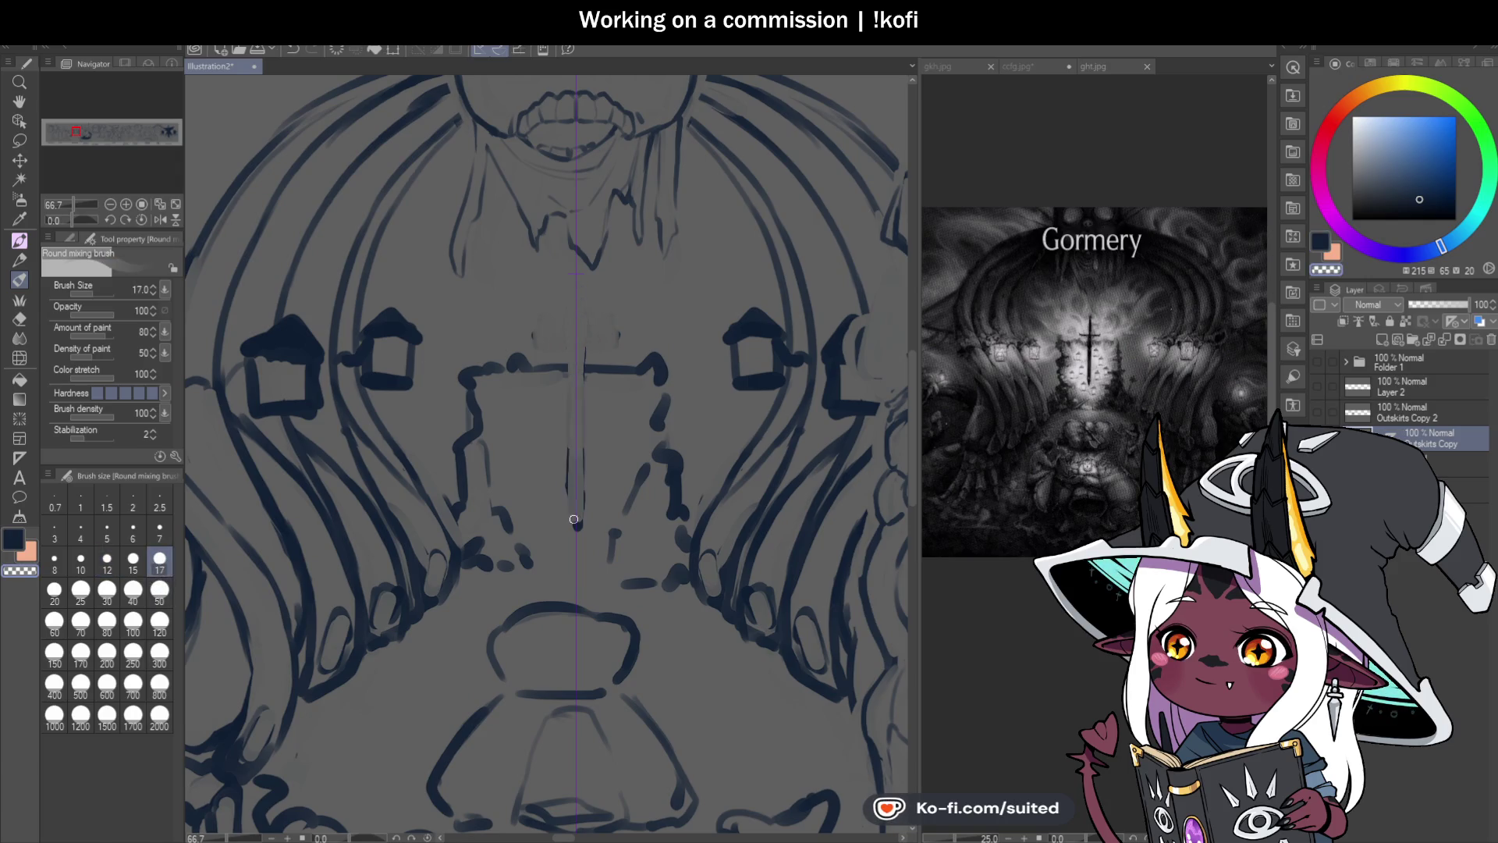
pyautogui.moveTo(624, 365)
pyautogui.mouseDown()
pyautogui.moveTo(468, 373)
pyautogui.moveTo(465, 499)
pyautogui.moveTo(679, 483)
pyautogui.moveTo(664, 453)
pyautogui.moveTo(523, 556)
pyautogui.mouseUp()
pyautogui.hotkey('ctrl', 's')
# Step: Undo two stray diagonal strokes, then sketch faint mirrored lines and a hook along the panel sides
pyautogui.click(107, 560)
pyautogui.click(159, 561)
pyautogui.moveTo(505, 459); pyautogui.dragTo(538, 562)
pyautogui.moveTo(614, 560); pyautogui.dragTo(641, 466)
pyautogui.hotkey('ctrl', 'z')
pyautogui.hotkey('ctrl', 'z')
pyautogui.hotkey('ctrl', 'z')
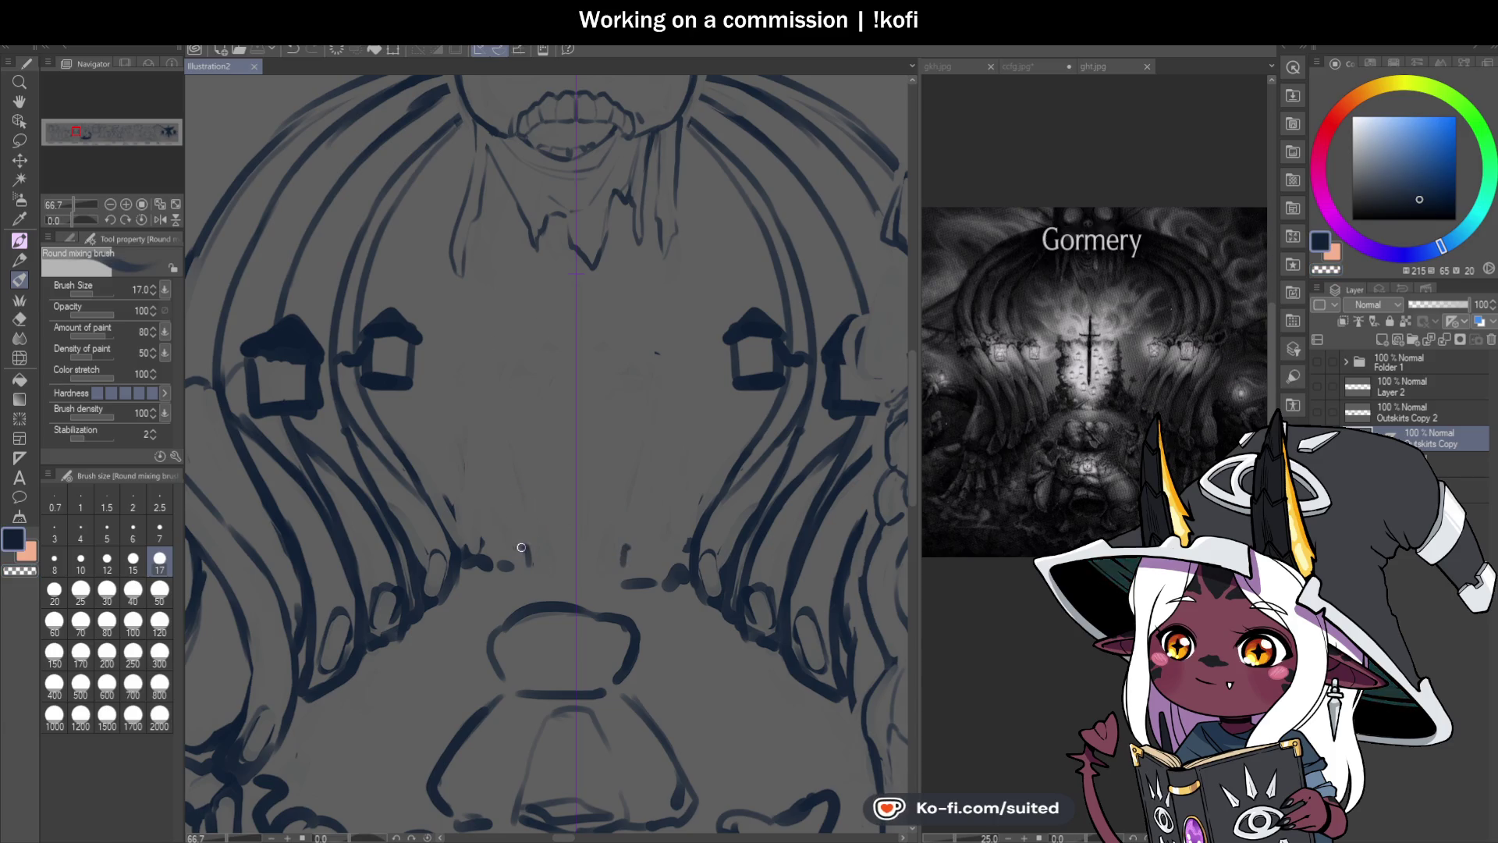
pyautogui.moveTo(482, 336)
pyautogui.mouseDown()
pyautogui.moveTo(459, 462)
pyautogui.moveTo(482, 537)
pyautogui.mouseUp()
pyautogui.moveTo(479, 352)
pyautogui.mouseDown()
pyautogui.moveTo(483, 336)
pyautogui.moveTo(504, 347)
pyautogui.mouseUp()
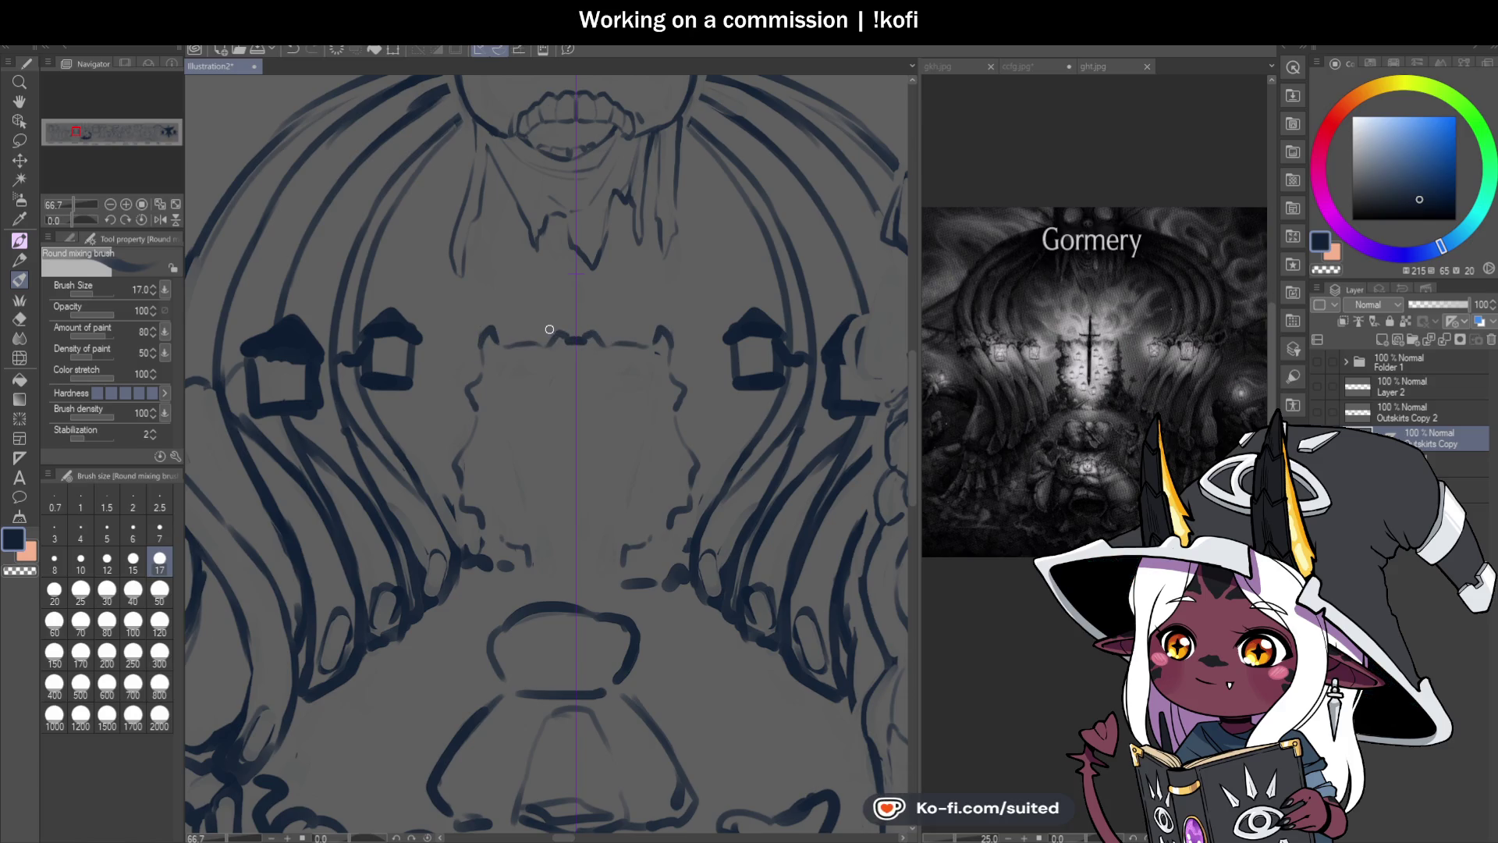
# Step: Paint a tapered sword blade down the centre line, extending it further downward
pyautogui.moveTo(575, 282); pyautogui.dragTo(575, 418)
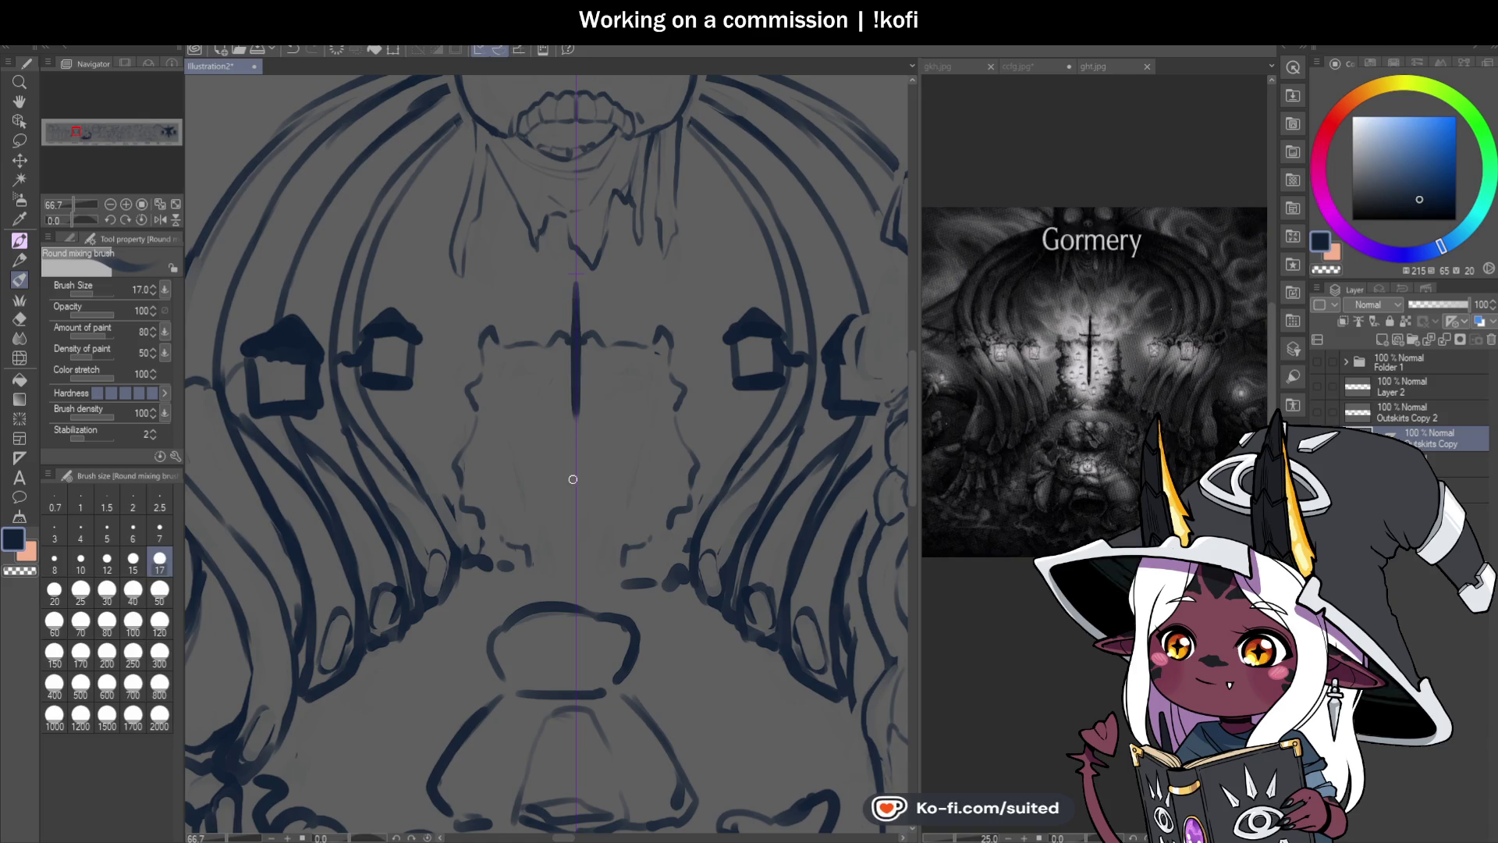
pyautogui.moveTo(575, 318); pyautogui.dragTo(567, 388)
pyautogui.hotkey('ctrl', 'z')
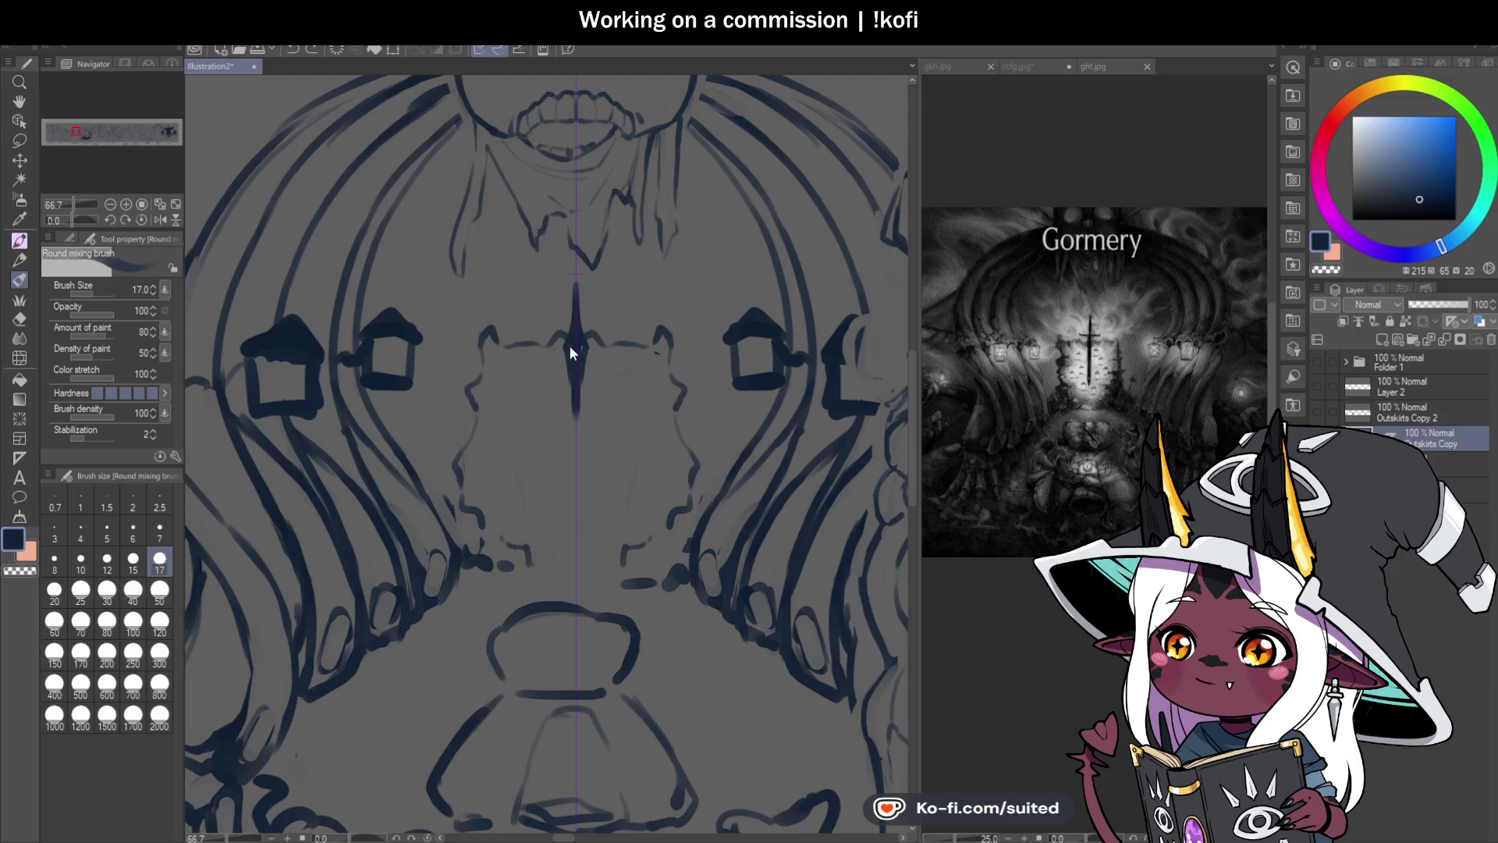
pyautogui.moveTo(573, 389)
pyautogui.mouseDown()
pyautogui.moveTo(575, 502)
pyautogui.moveTo(569, 480)
pyautogui.mouseUp()
pyautogui.scroll(1, 575, 502)
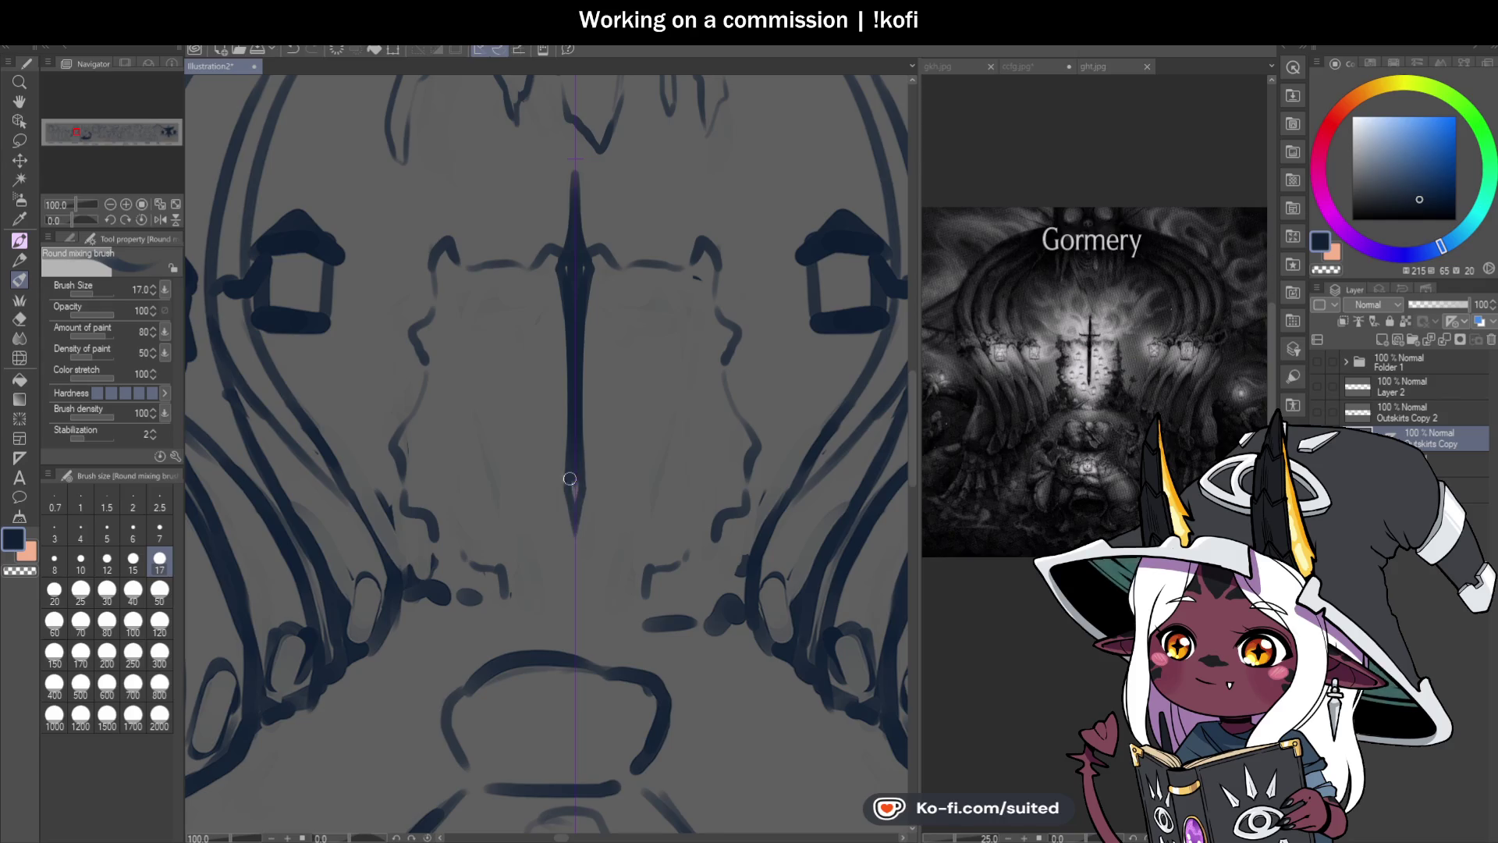
pyautogui.scroll(-1, 569, 263)
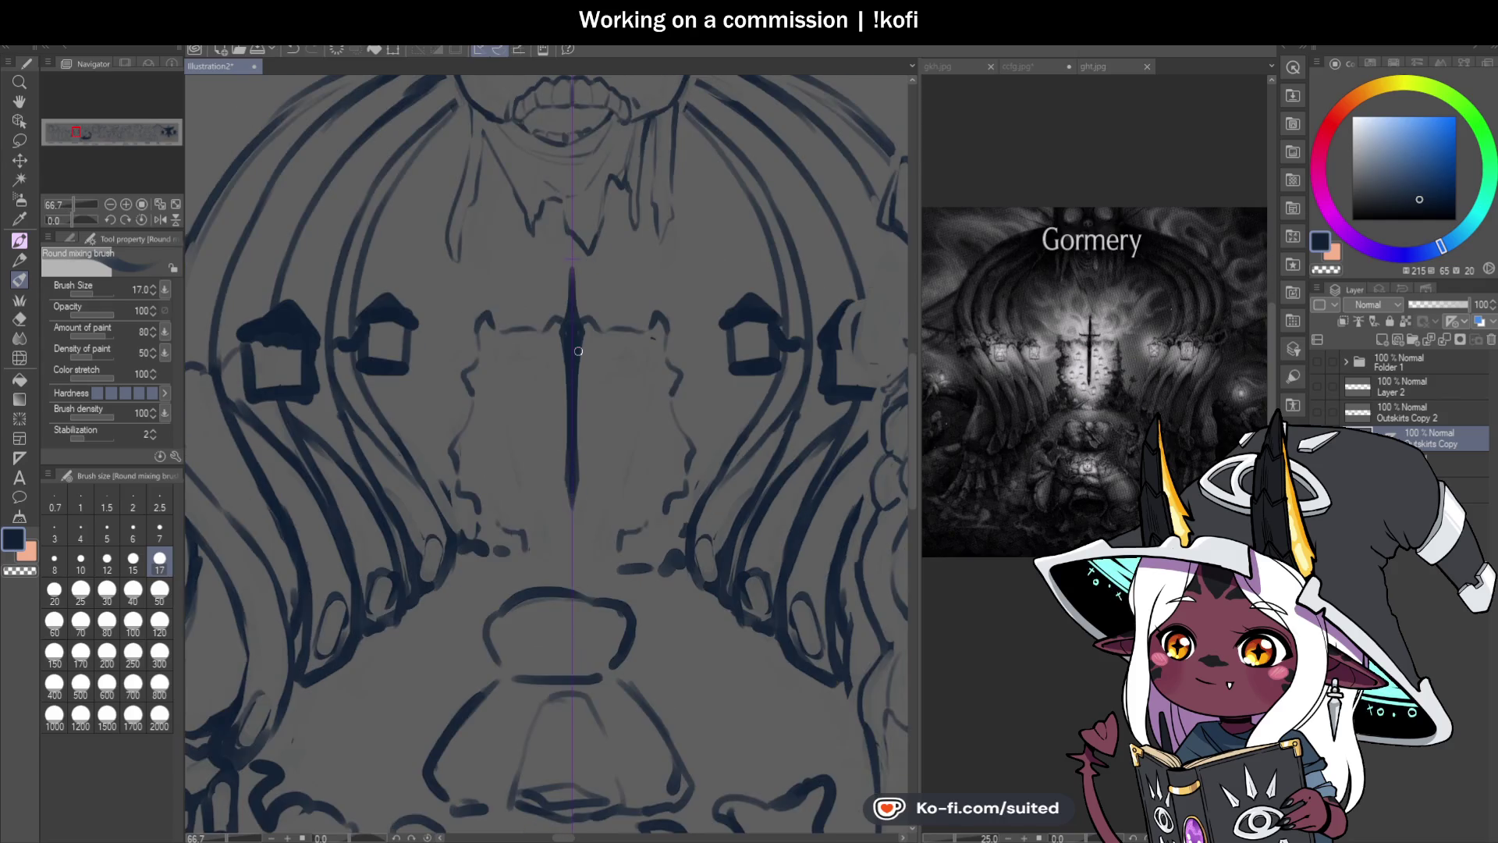
pyautogui.scroll(1, 567, 305)
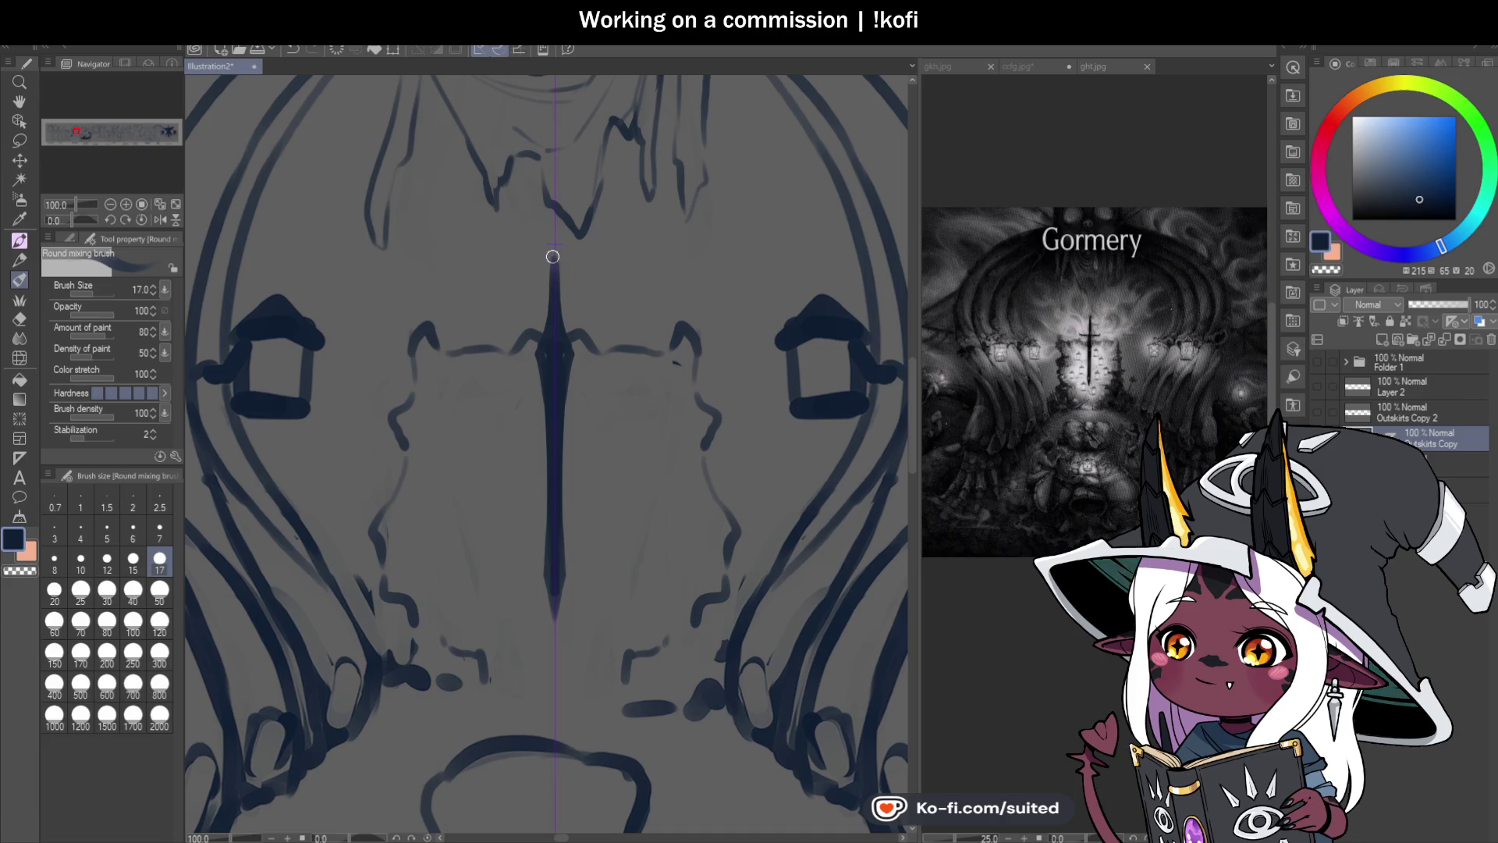
# Step: Add a round pommel atop the blade and a dark, thick horizontal crossguard
pyautogui.moveTo(477, 300); pyautogui.dragTo(626, 300)
pyautogui.hotkey('ctrl', 'z')
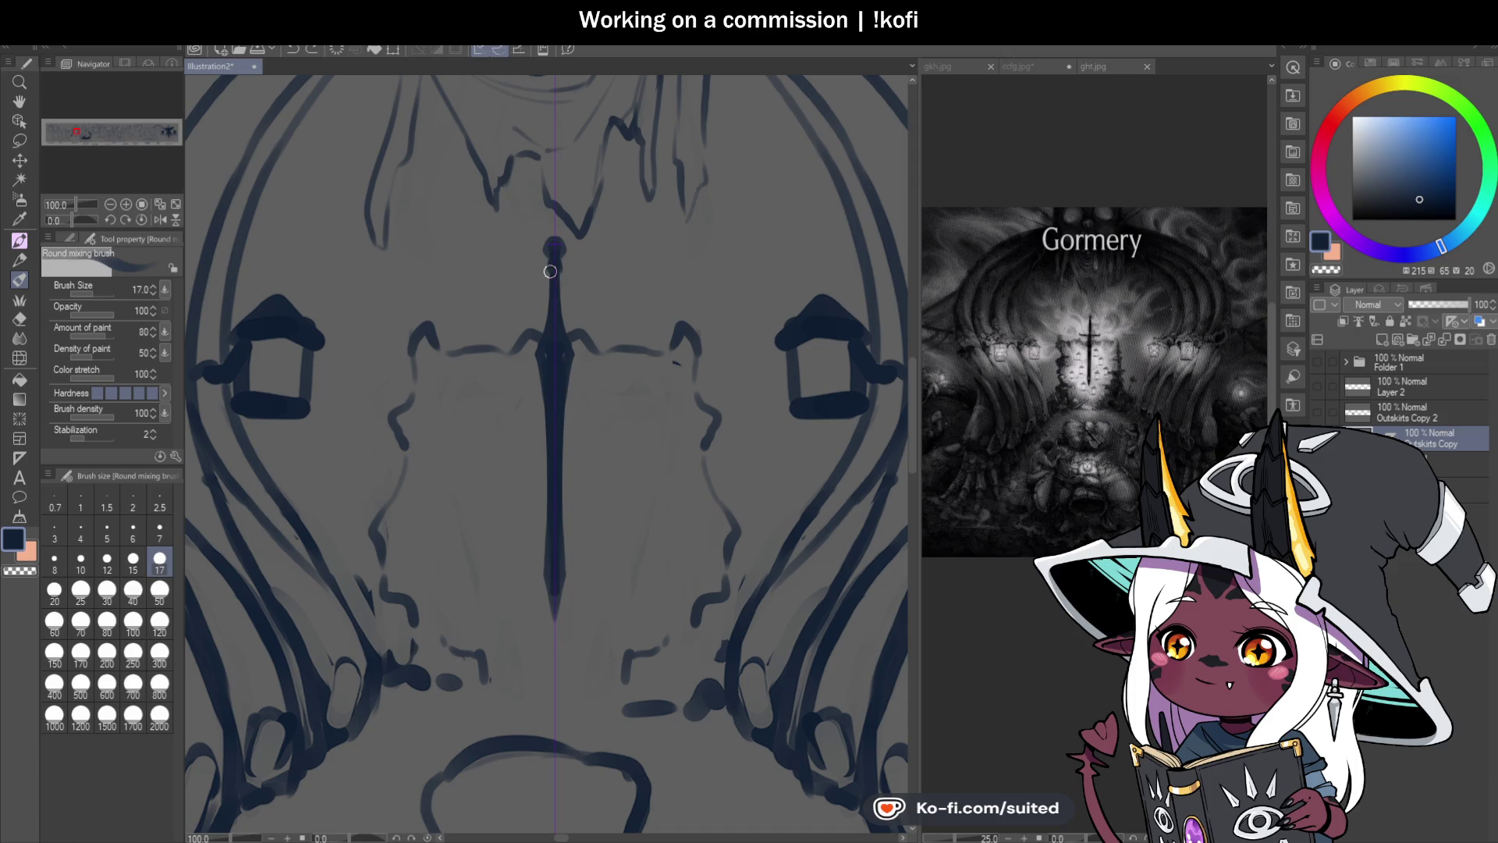
pyautogui.moveTo(556, 253)
pyautogui.mouseDown()
pyautogui.moveTo(555, 307)
pyautogui.moveTo(624, 299)
pyautogui.mouseUp()
pyautogui.hotkey('ctrl', 'z')
pyautogui.moveTo(468, 313); pyautogui.dragTo(628, 316)
pyautogui.hotkey('ctrl', 'z')
pyautogui.moveTo(478, 316); pyautogui.dragTo(618, 319)
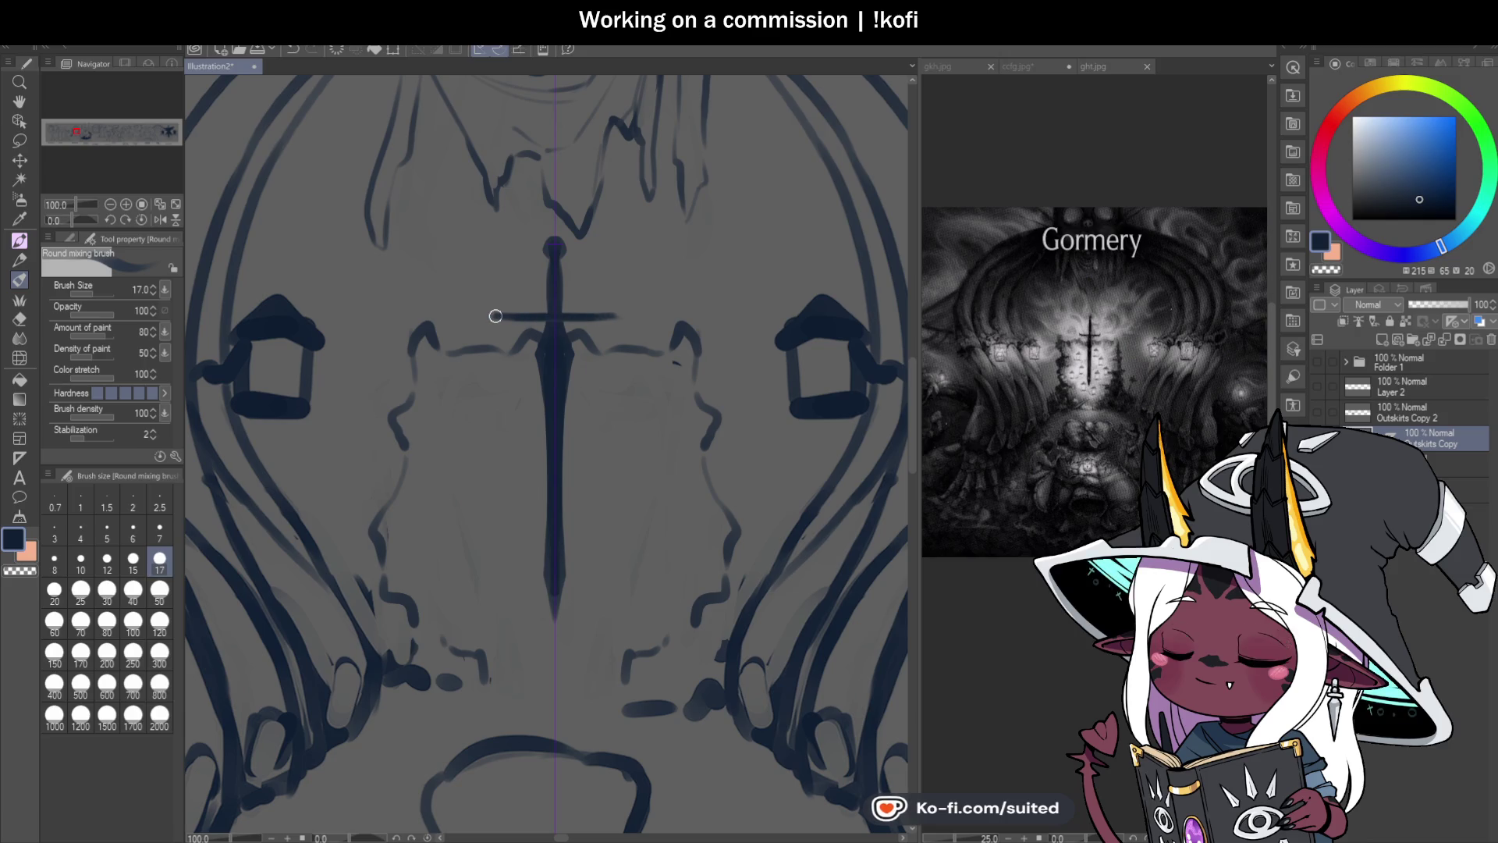
pyautogui.moveTo(487, 312); pyautogui.dragTo(616, 321)
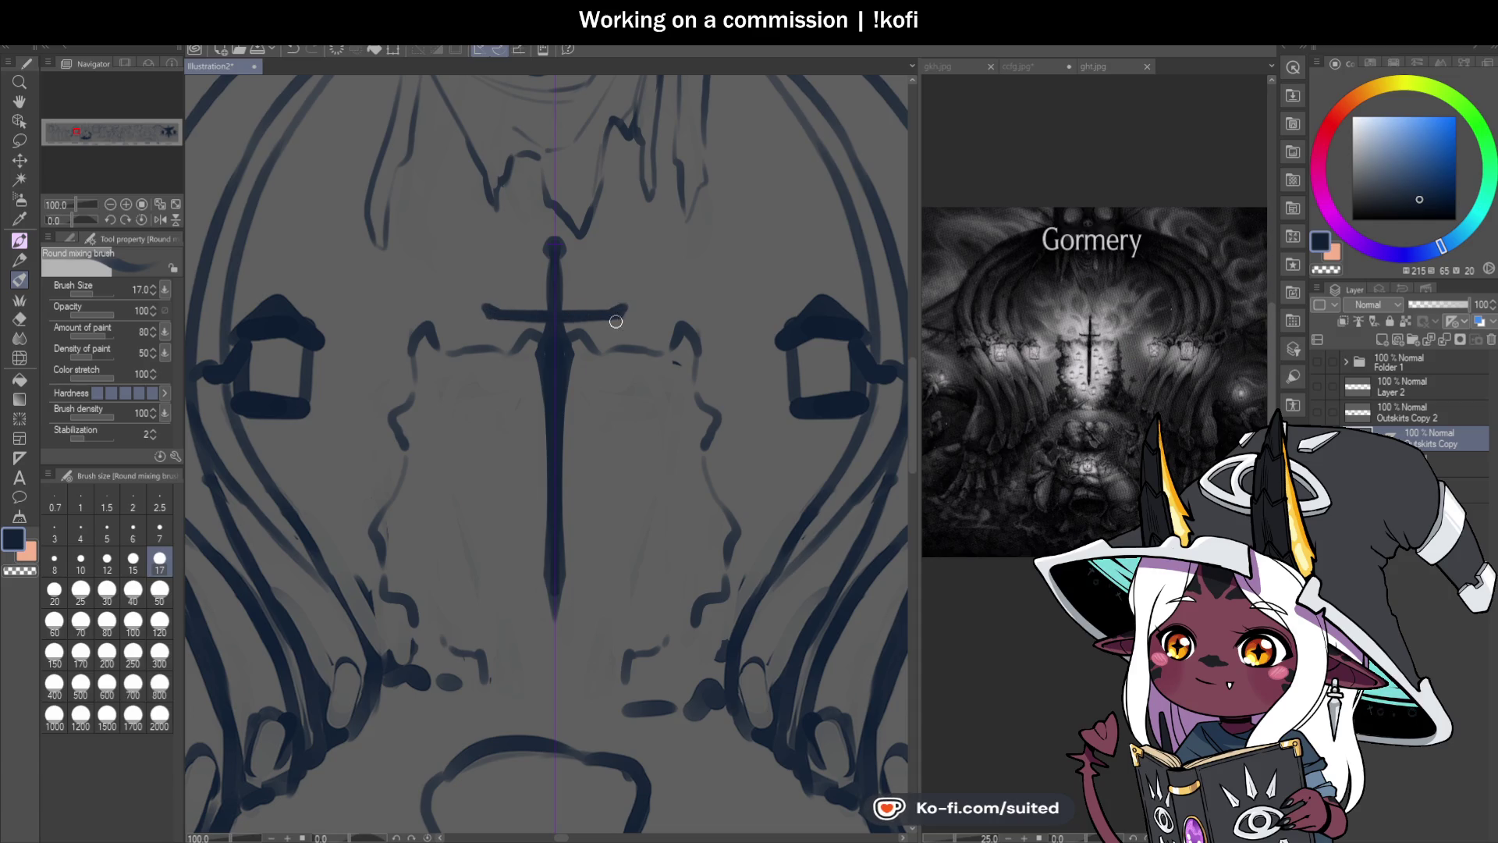
# Step: Erase the dark blobs and stray marks around the central panel with transparent colour
pyautogui.scroll(-4, 548, 428)
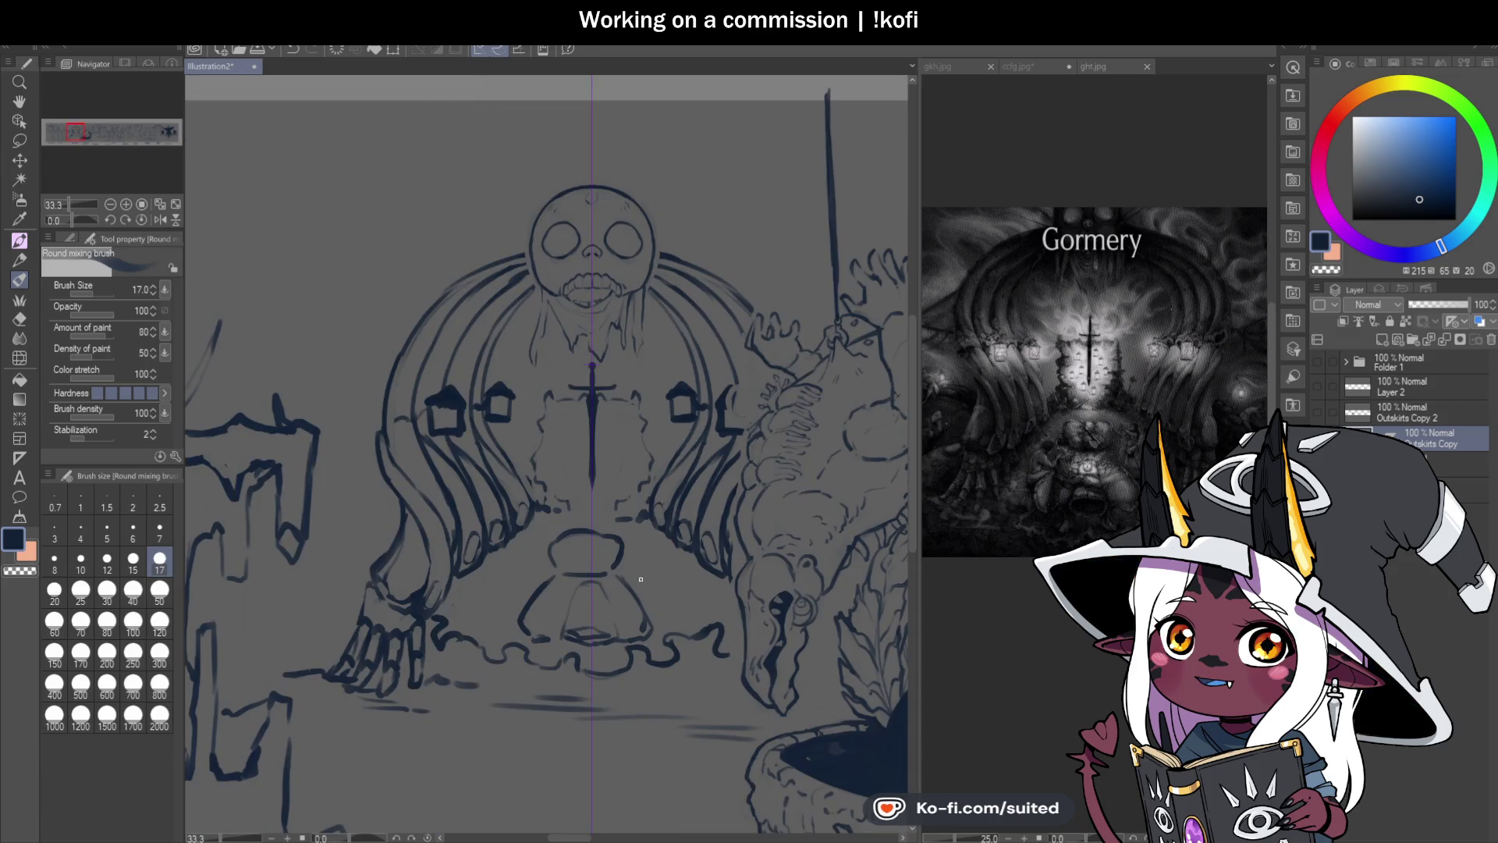
pyautogui.scroll(2, 642, 583)
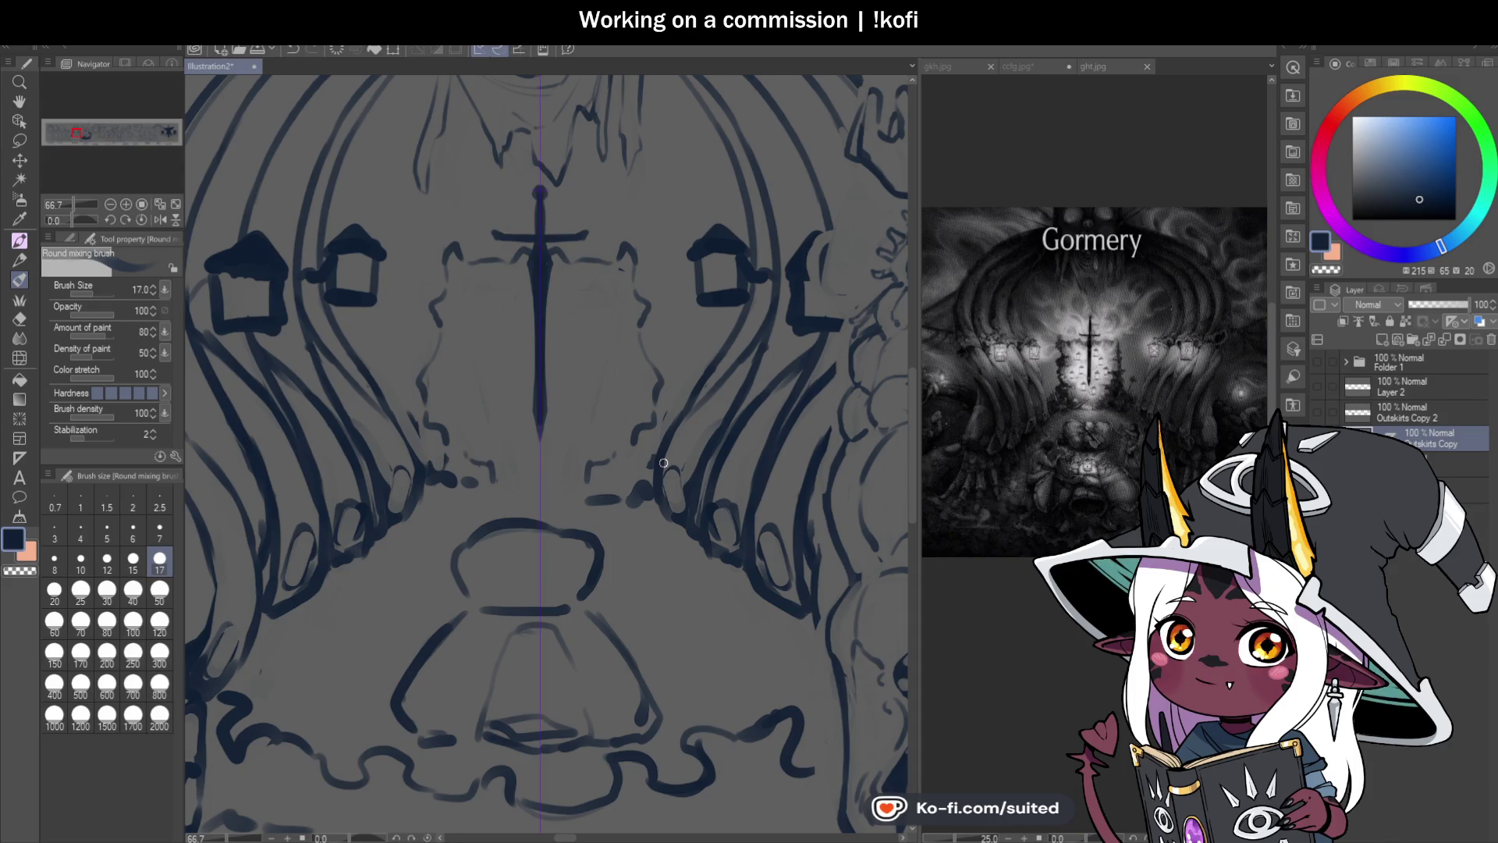
pyautogui.scroll(-1, 589, 498)
pyautogui.scroll(2, 501, 475)
pyautogui.press('c')
pyautogui.moveTo(457, 483)
pyautogui.mouseDown()
pyautogui.moveTo(445, 478)
pyautogui.moveTo(471, 455)
pyautogui.mouseUp()
pyautogui.moveTo(399, 320)
pyautogui.mouseDown()
pyautogui.moveTo(404, 406)
pyautogui.moveTo(428, 445)
pyautogui.moveTo(382, 394)
pyautogui.mouseUp()
pyautogui.moveTo(420, 273)
pyautogui.mouseDown()
pyautogui.moveTo(411, 349)
pyautogui.moveTo(439, 479)
pyautogui.moveTo(481, 487)
pyautogui.mouseUp()
pyautogui.press('c')
# Step: Draw short mirrored strokes near the shrine base and a wavy line beside the bag, then zoom out to 25%
pyautogui.scroll(-3, 481, 486)
pyautogui.scroll(3, 500, 422)
pyautogui.moveTo(451, 402)
pyautogui.mouseDown()
pyautogui.moveTo(485, 433)
pyautogui.moveTo(556, 431)
pyautogui.mouseUp()
pyautogui.moveTo(469, 458); pyautogui.dragTo(565, 434)
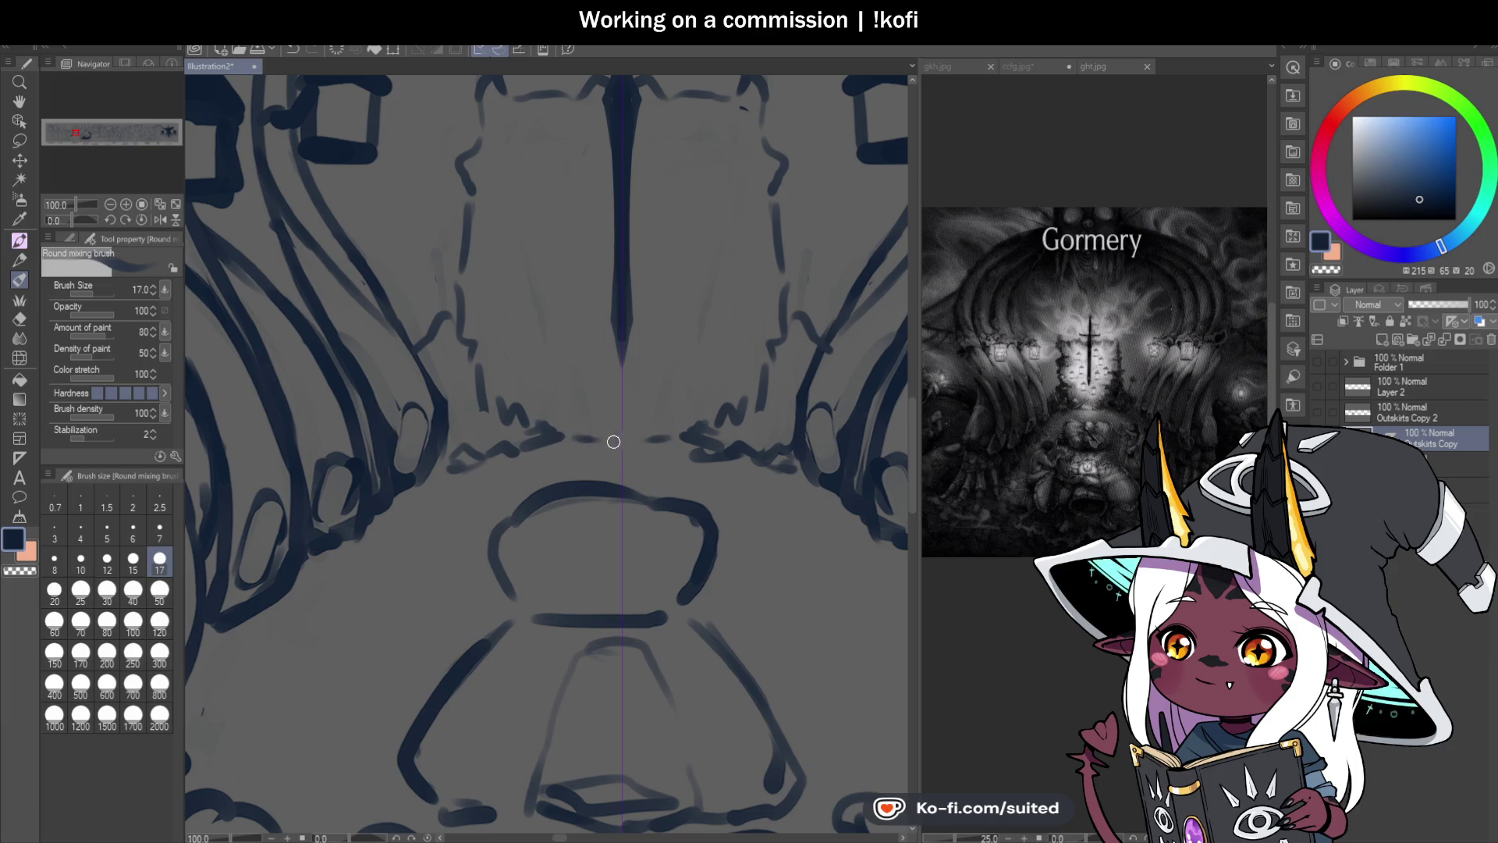
pyautogui.scroll(-2, 616, 441)
pyautogui.scroll(-2, 666, 440)
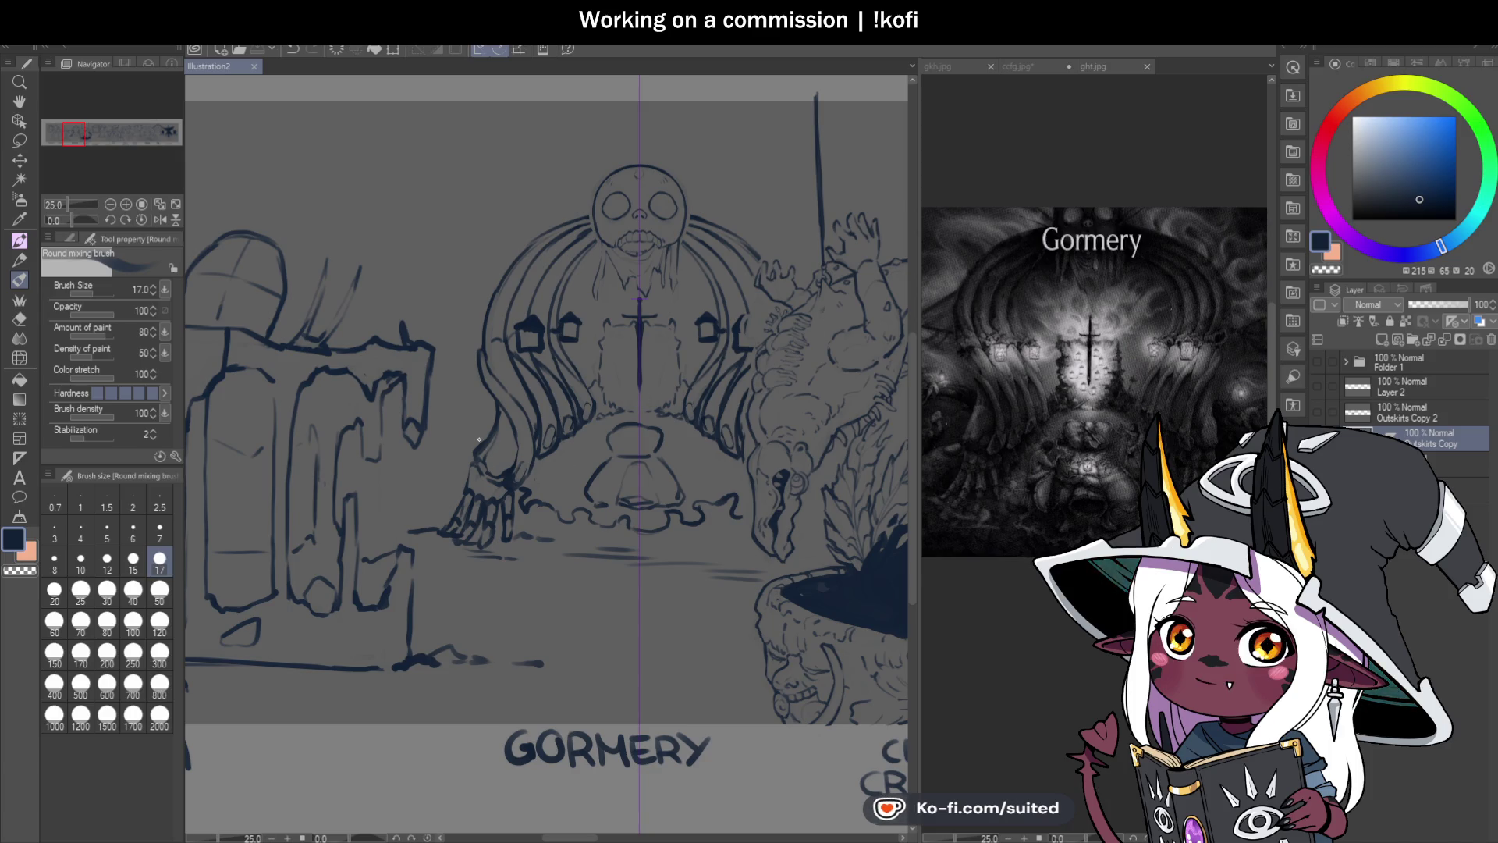
pyautogui.scroll(3, 692, 487)
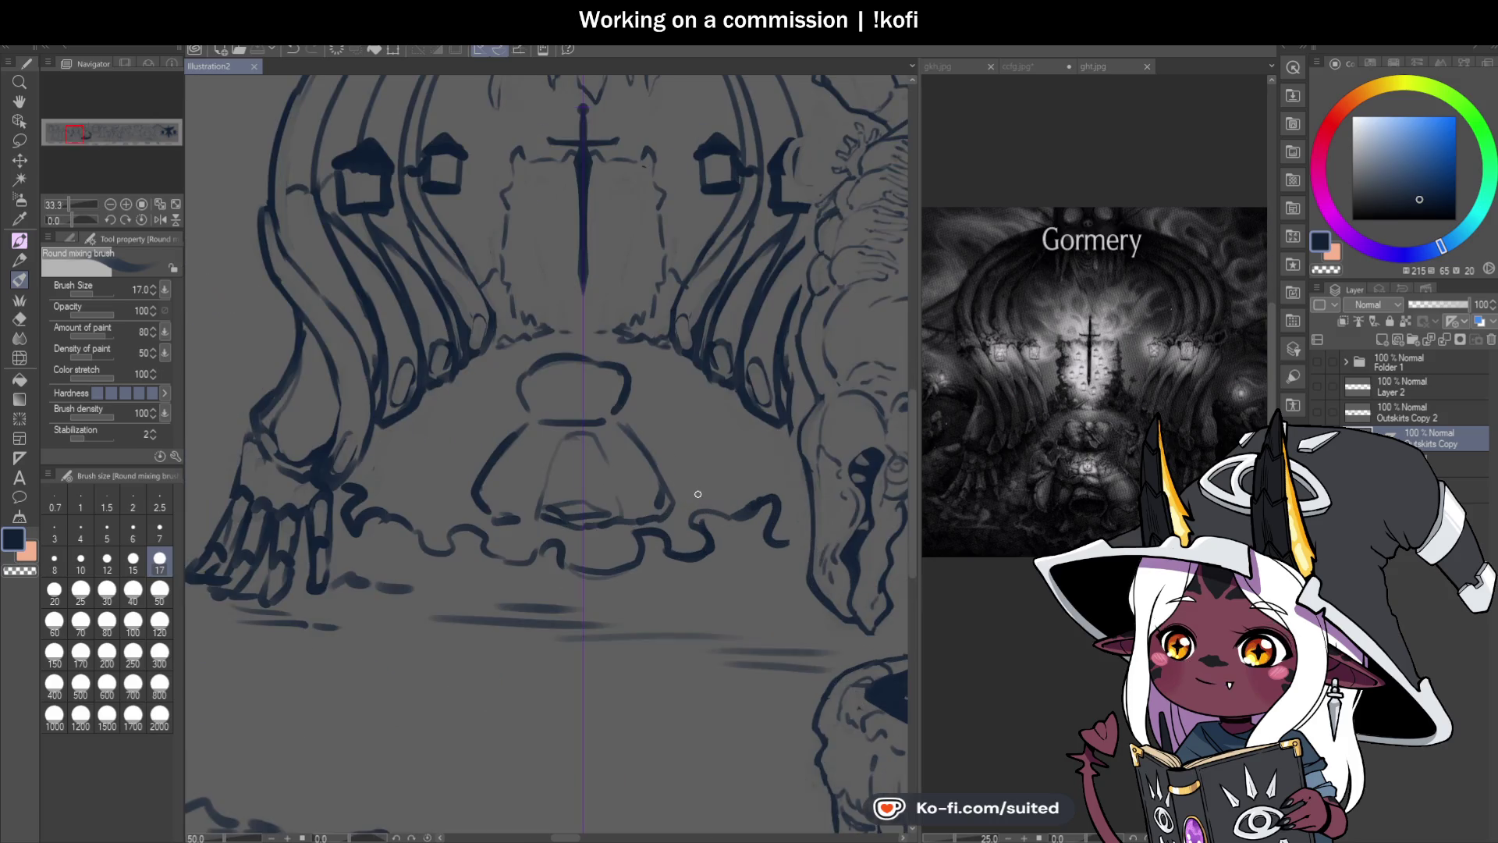
pyautogui.scroll(-3, 594, 530)
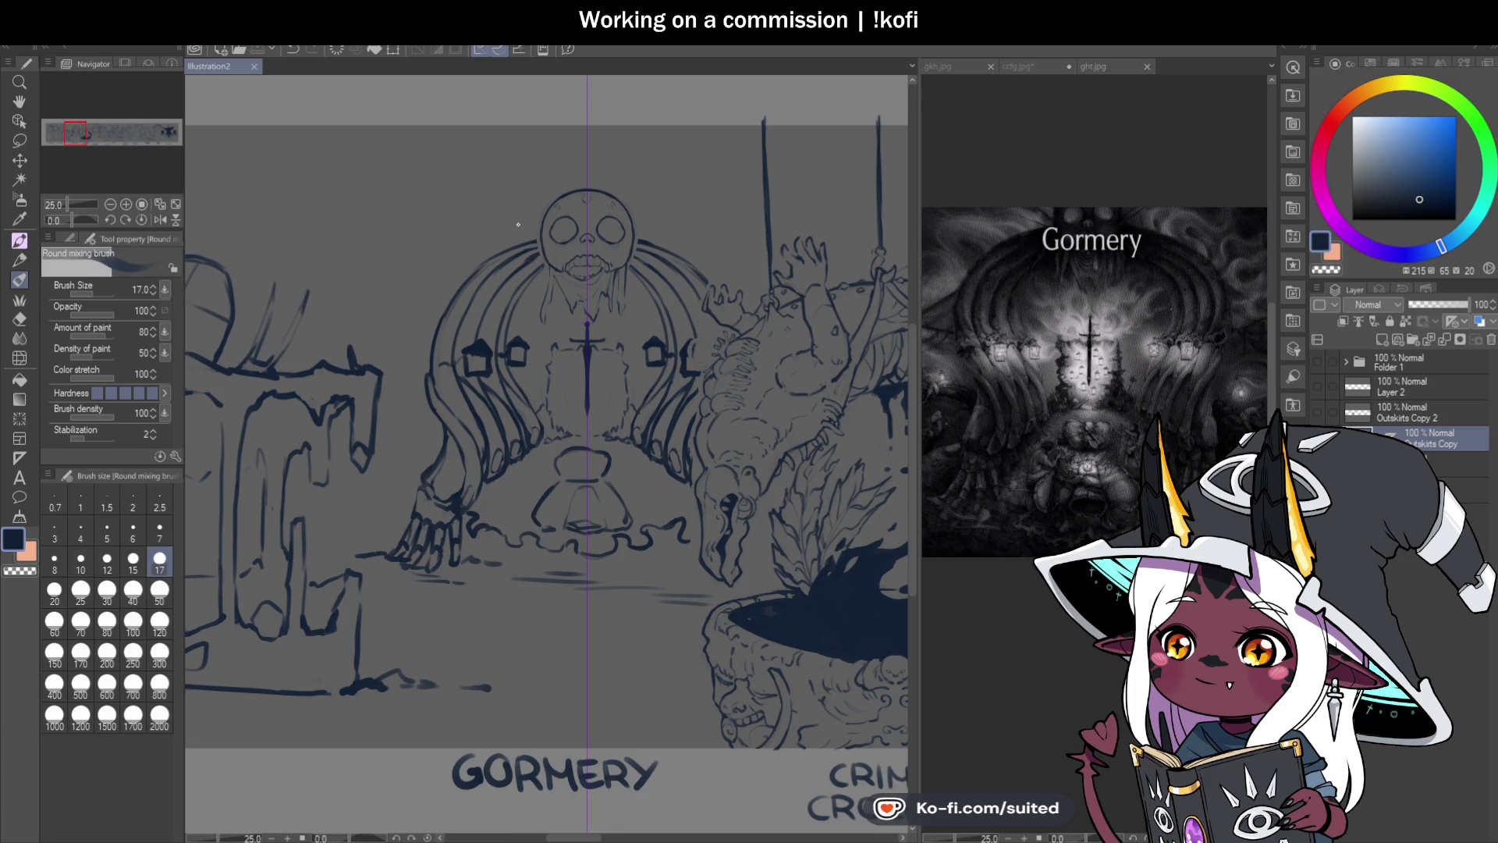
pyautogui.scroll(1, 536, 238)
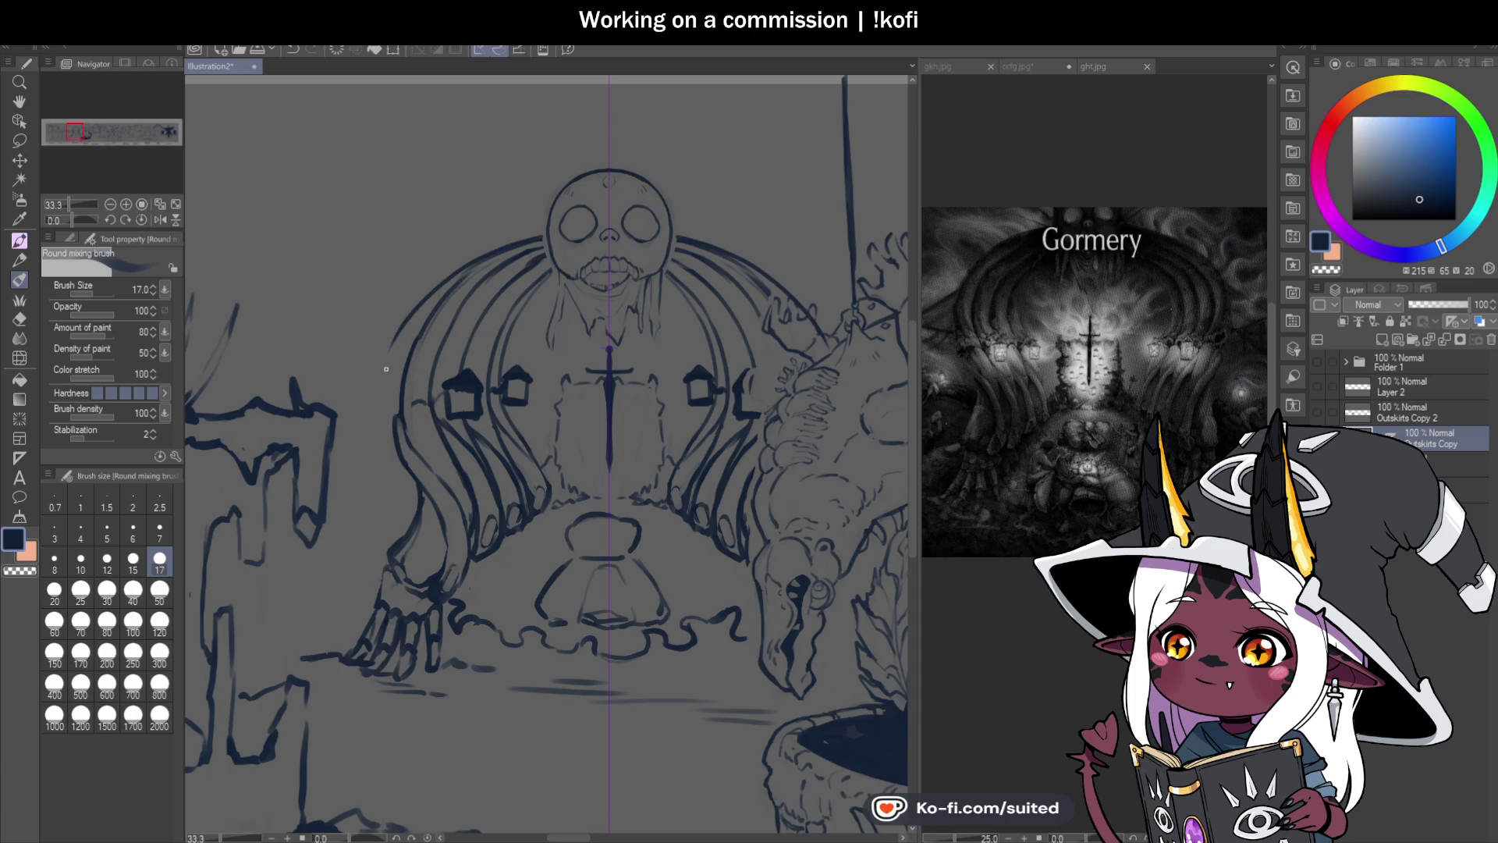
# Step: Draw mirrored thin hair strands sweeping down from both sides of the skull
pyautogui.scroll(1, 389, 355)
pyautogui.moveTo(390, 355)
pyautogui.mouseDown()
pyautogui.moveTo(376, 422)
pyautogui.moveTo(394, 472)
pyautogui.mouseUp()
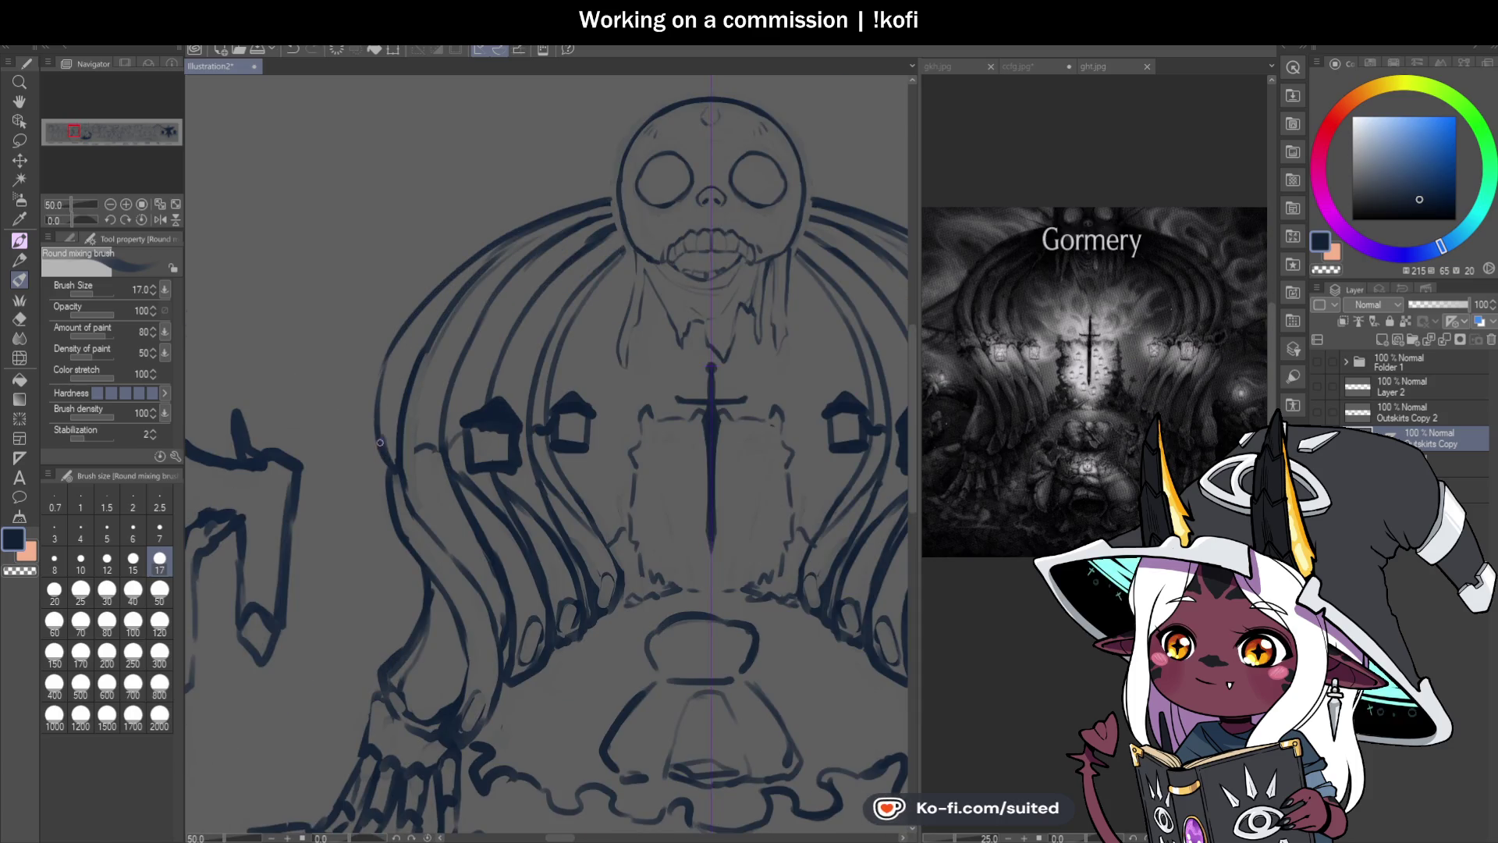
pyautogui.moveTo(613, 211)
pyautogui.mouseDown()
pyautogui.moveTo(529, 253)
pyautogui.moveTo(460, 325)
pyautogui.moveTo(435, 430)
pyautogui.moveTo(399, 470)
pyautogui.mouseUp()
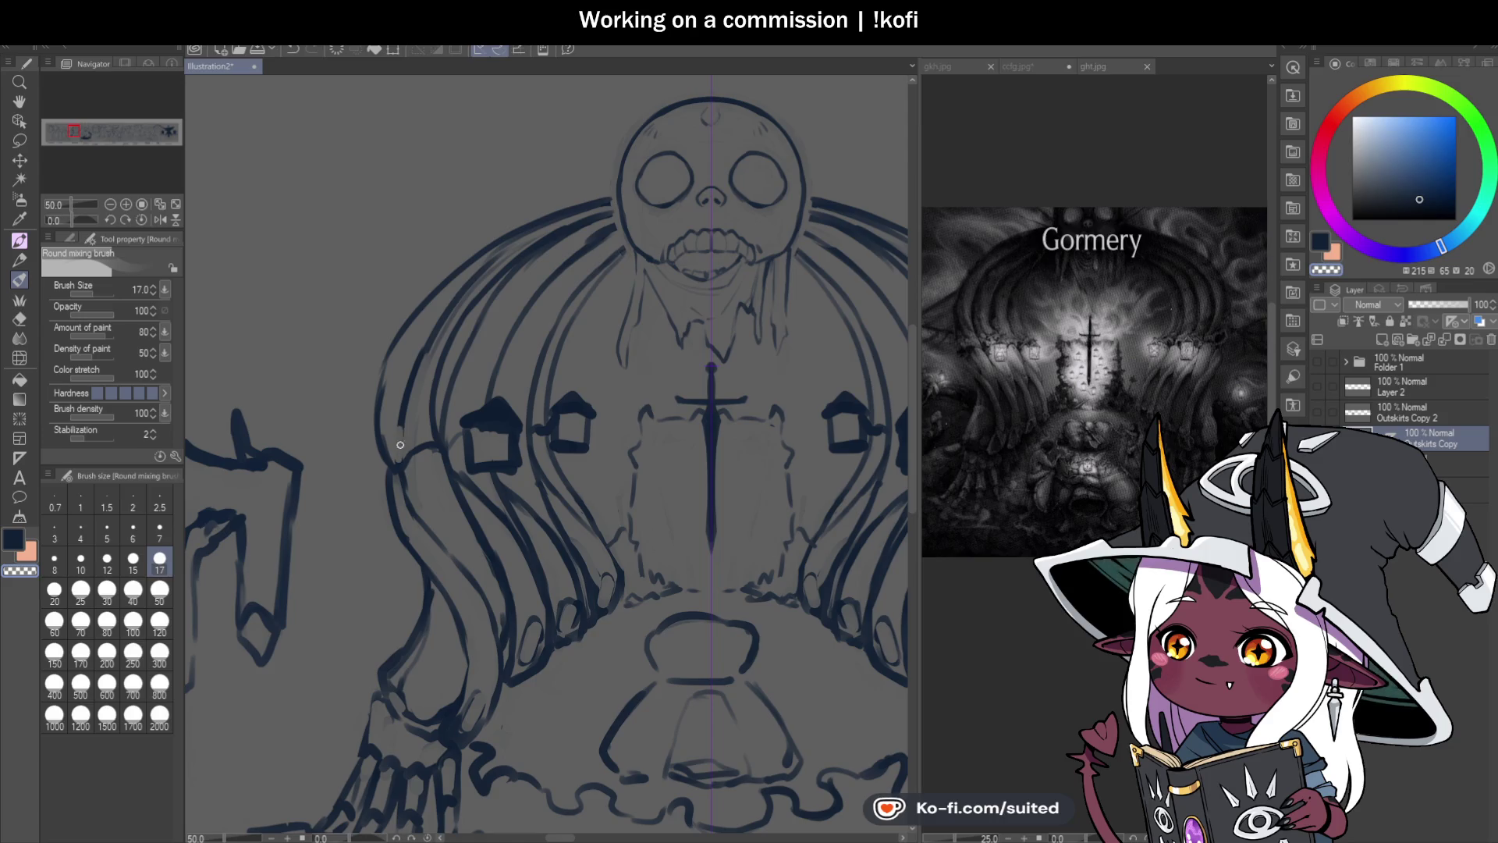
pyautogui.moveTo(601, 209)
pyautogui.mouseDown()
pyautogui.moveTo(463, 267)
pyautogui.moveTo(403, 326)
pyautogui.mouseUp()
pyautogui.moveTo(519, 231); pyautogui.dragTo(465, 260)
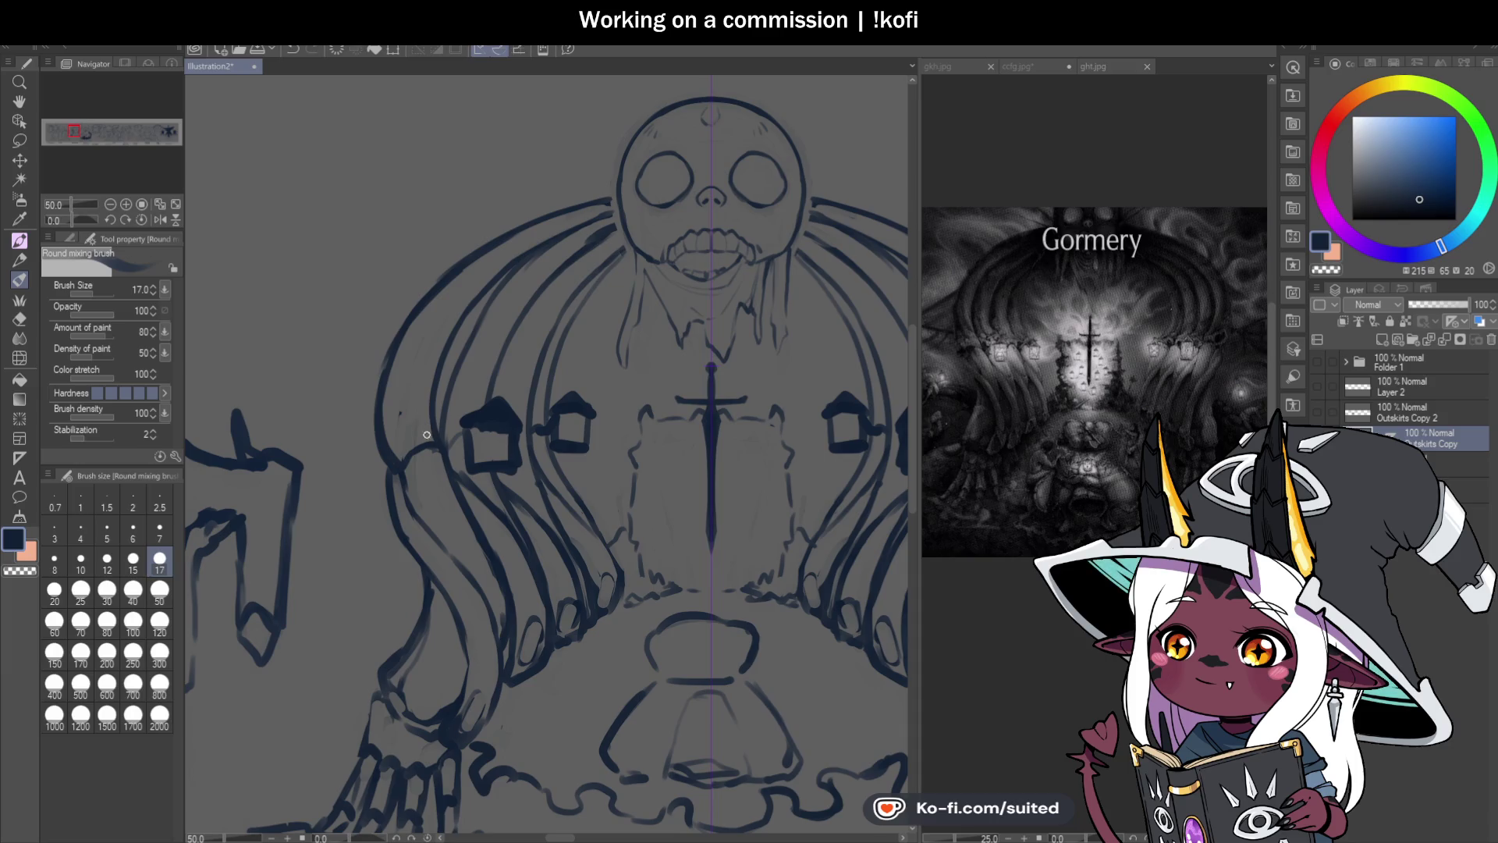
pyautogui.moveTo(423, 391); pyautogui.dragTo(464, 308)
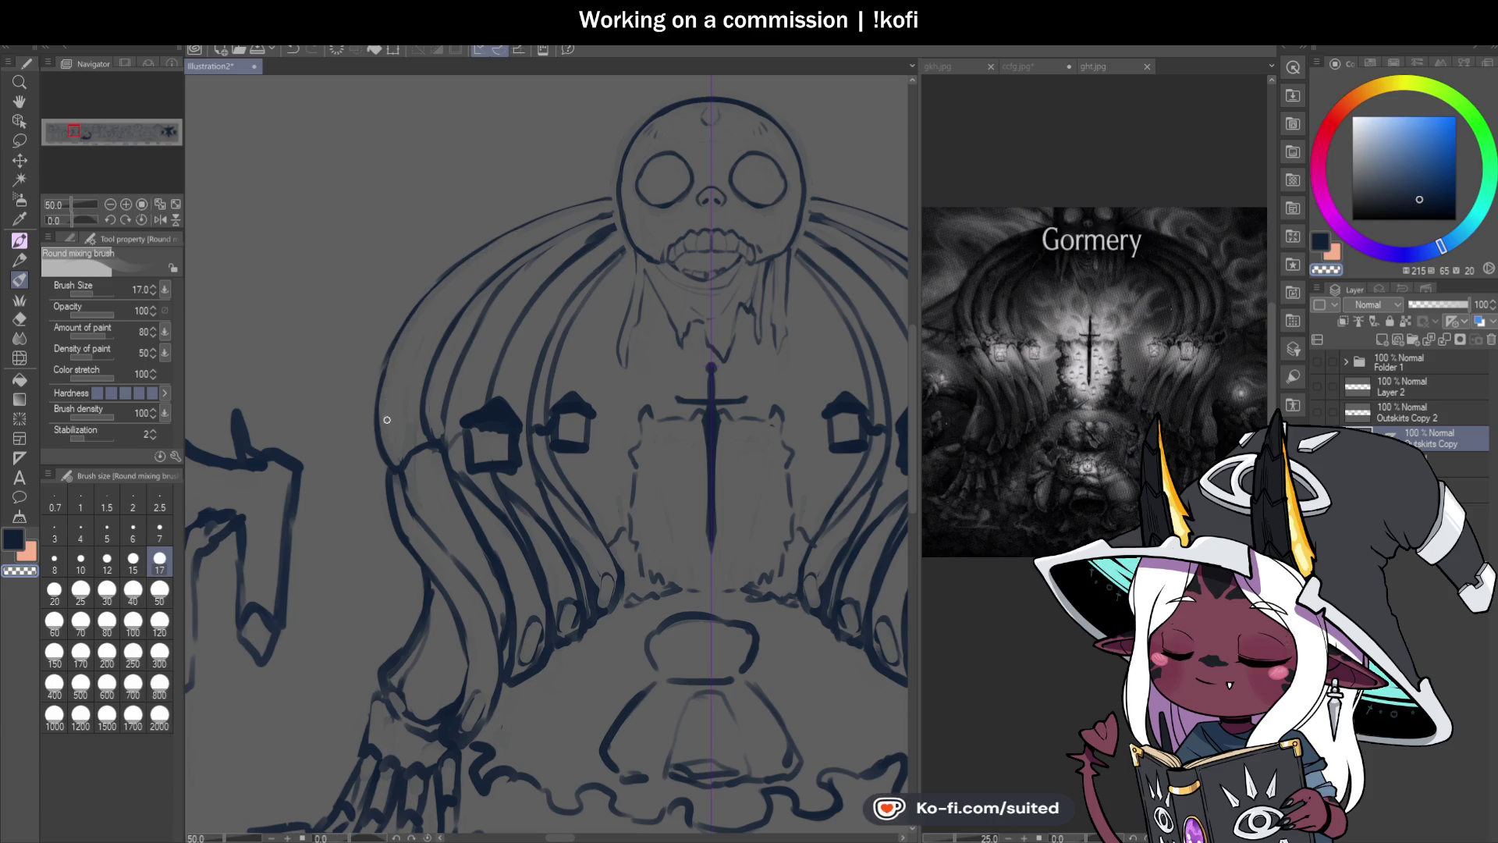
pyautogui.moveTo(523, 226)
pyautogui.mouseDown()
pyautogui.moveTo(618, 196)
pyautogui.moveTo(617, 228)
pyautogui.moveTo(556, 218)
pyautogui.moveTo(610, 201)
pyautogui.mouseUp()
pyautogui.scroll(2, 618, 195)
pyautogui.press('c')
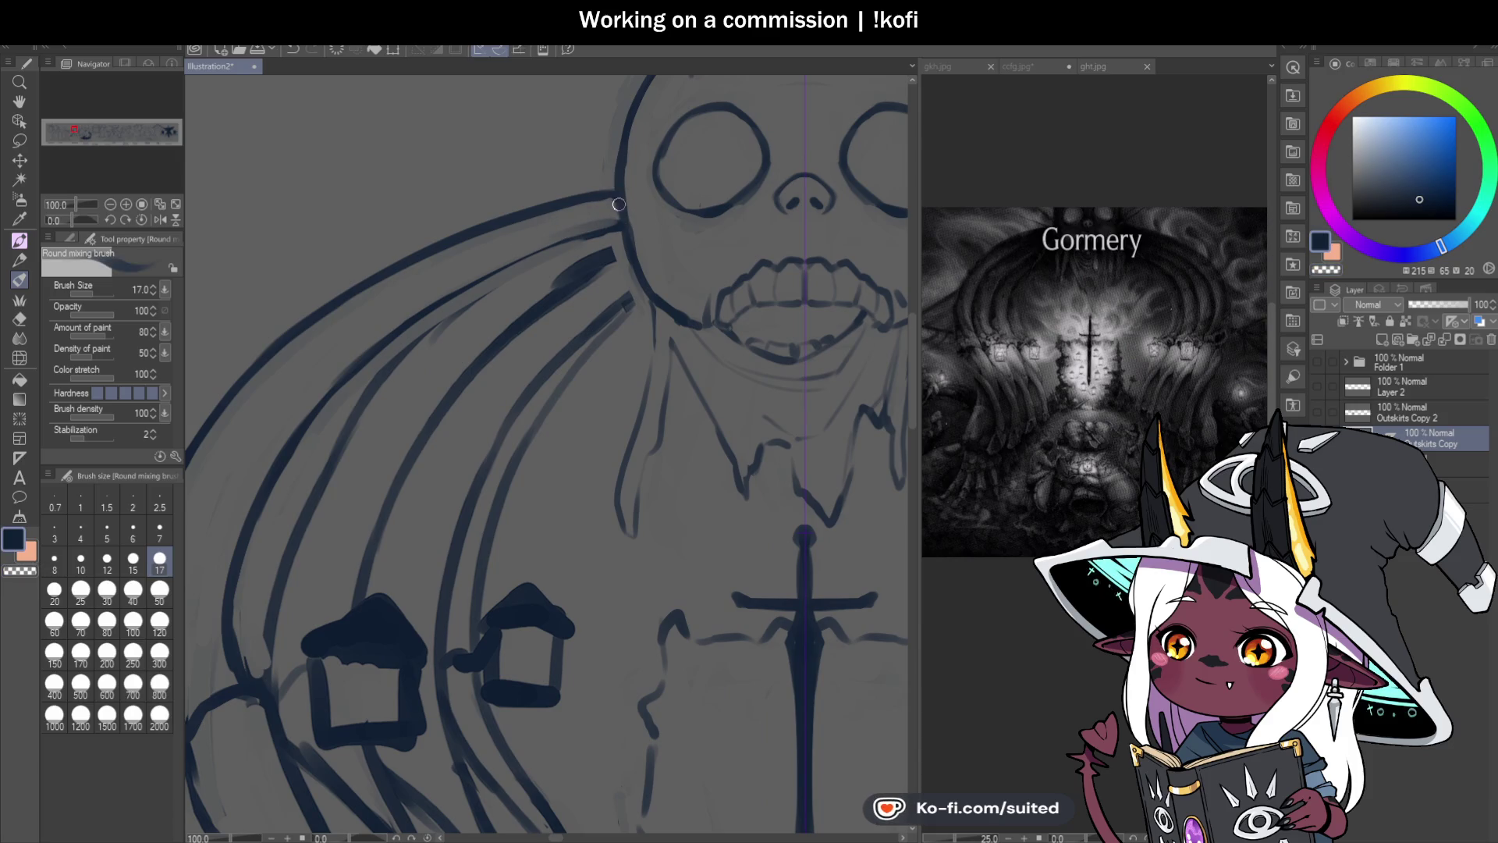
# Step: Extend a short line out from the hair tie
pyautogui.scroll(-4, 552, 483)
pyautogui.scroll(2, 526, 470)
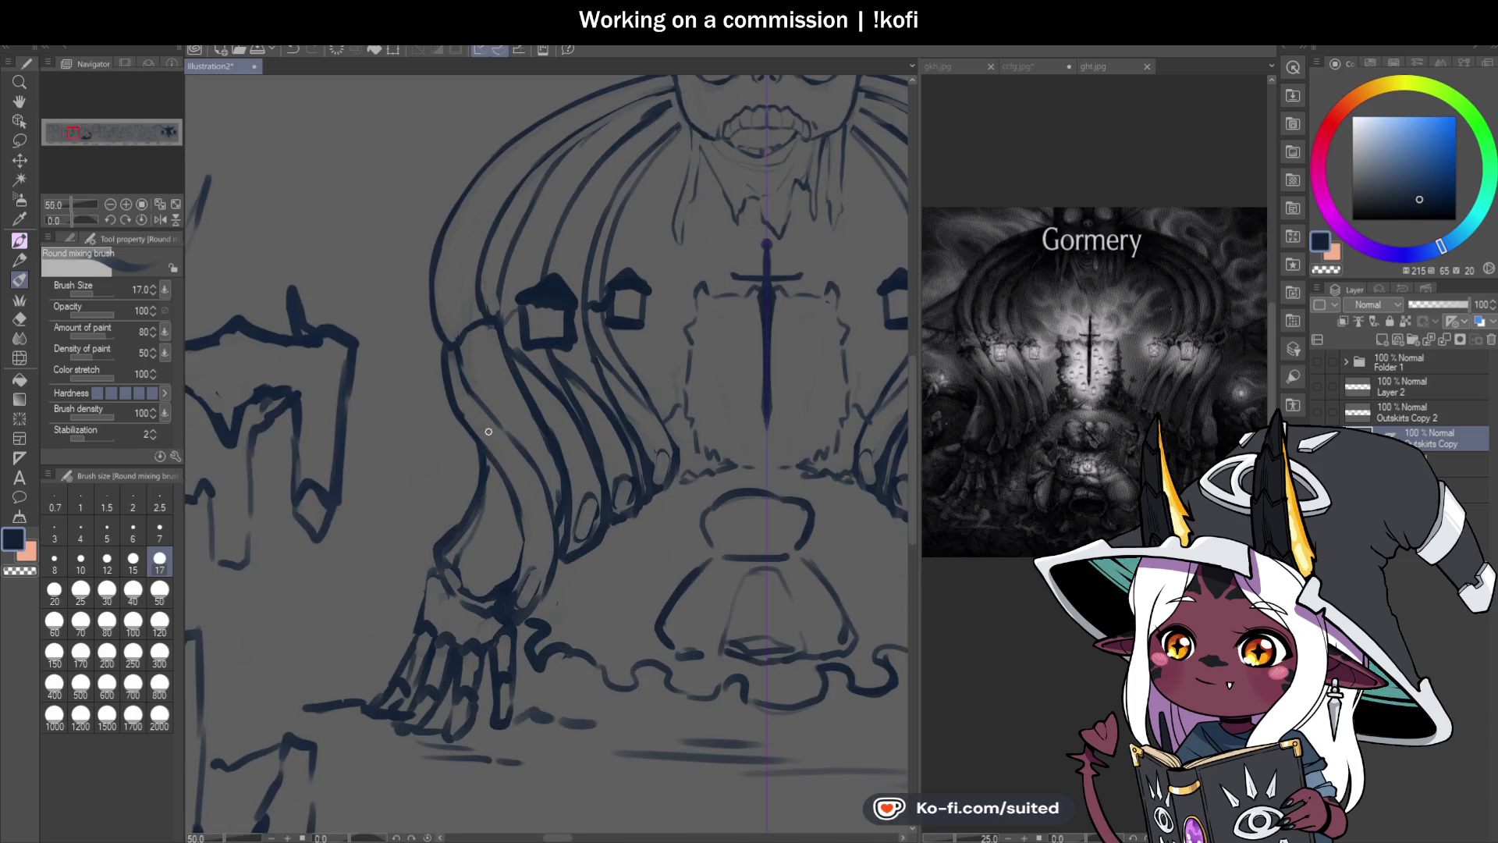
pyautogui.scroll(1, 497, 410)
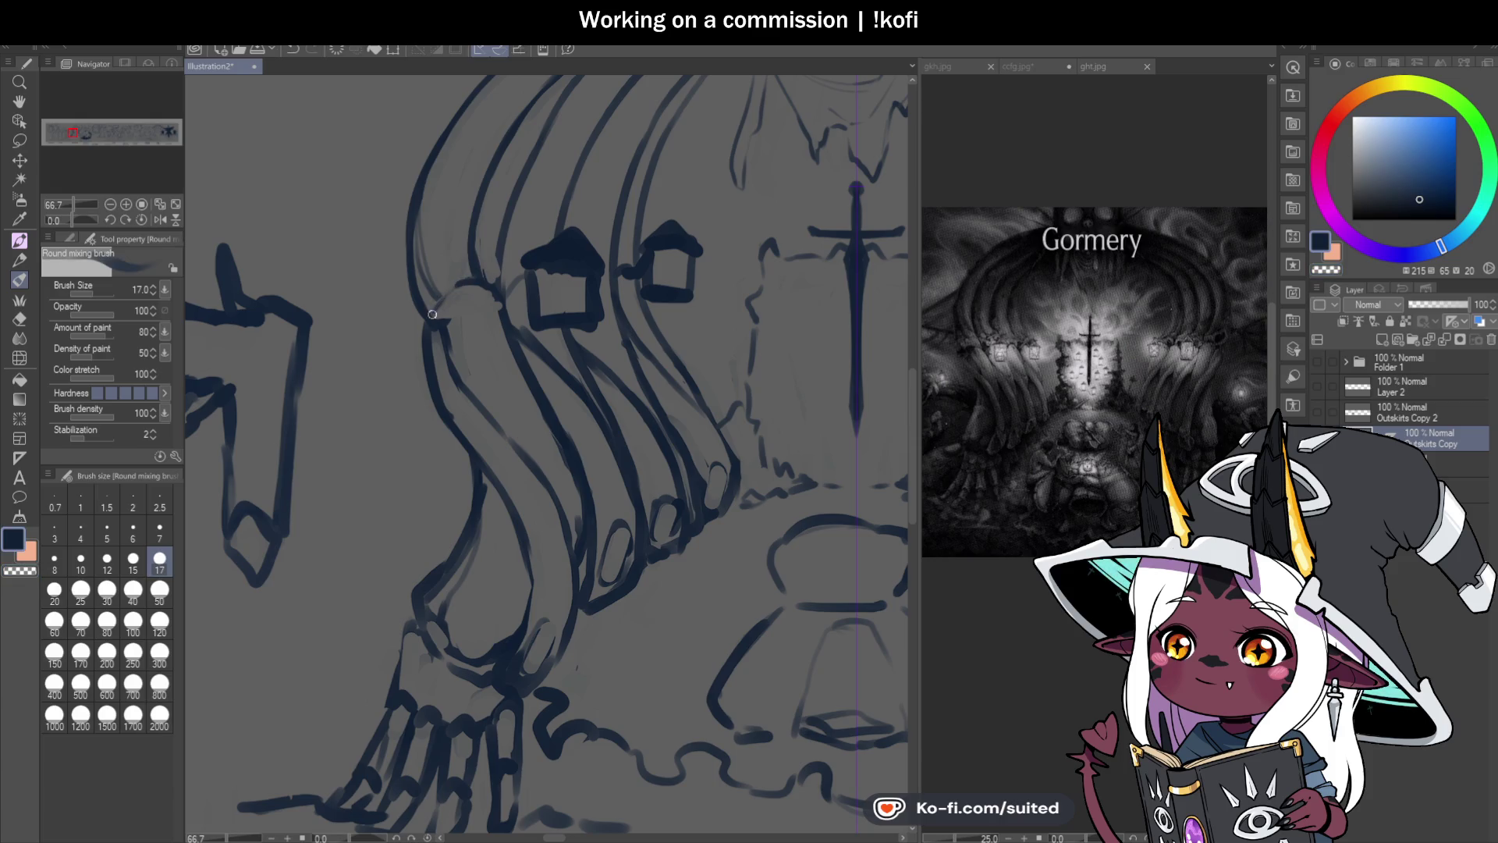
pyautogui.moveTo(466, 313); pyautogui.dragTo(501, 319)
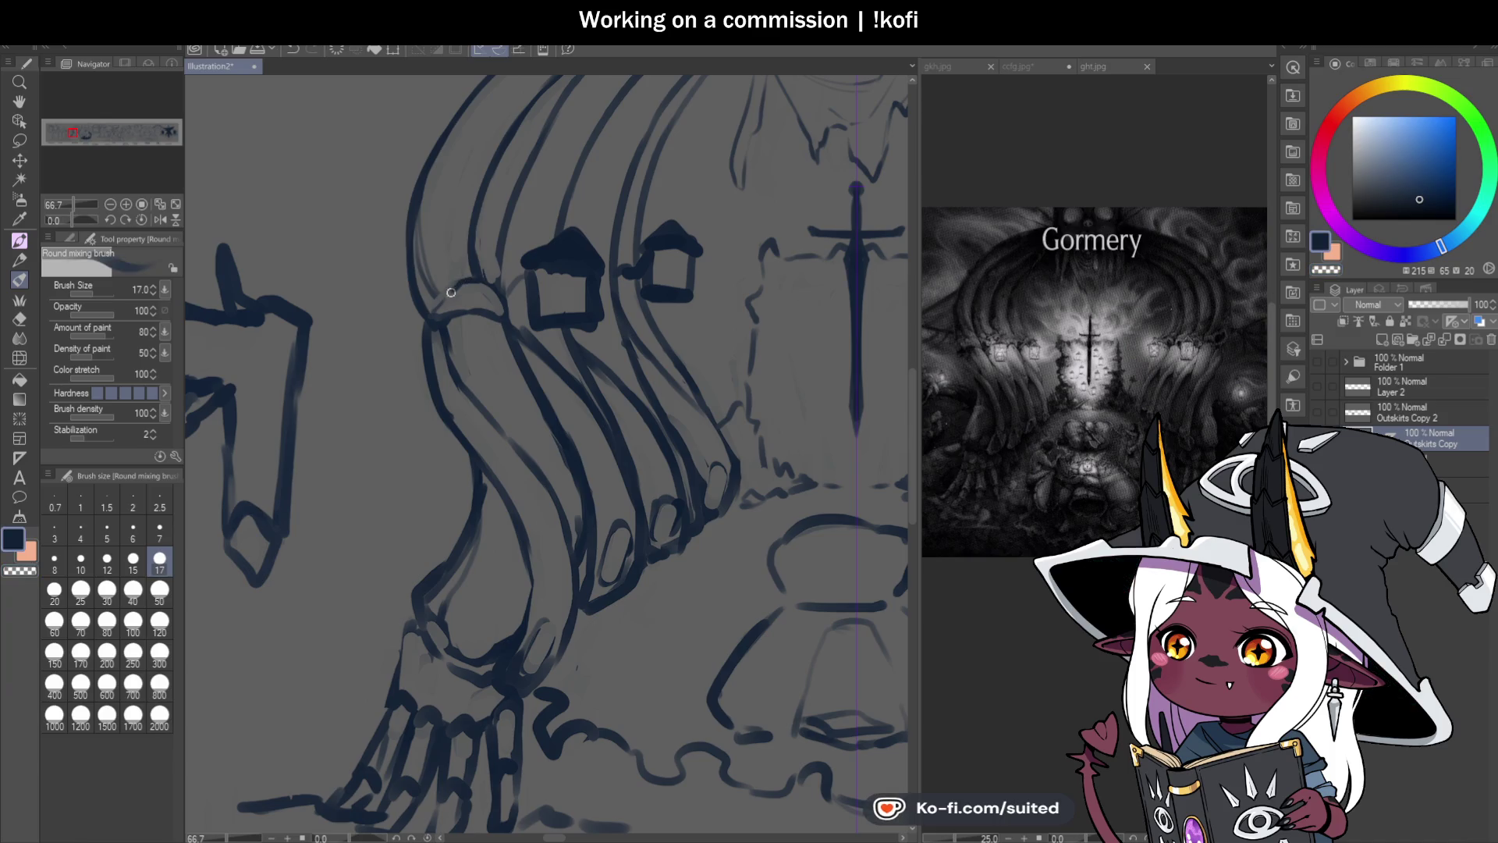
pyautogui.scroll(-2, 458, 299)
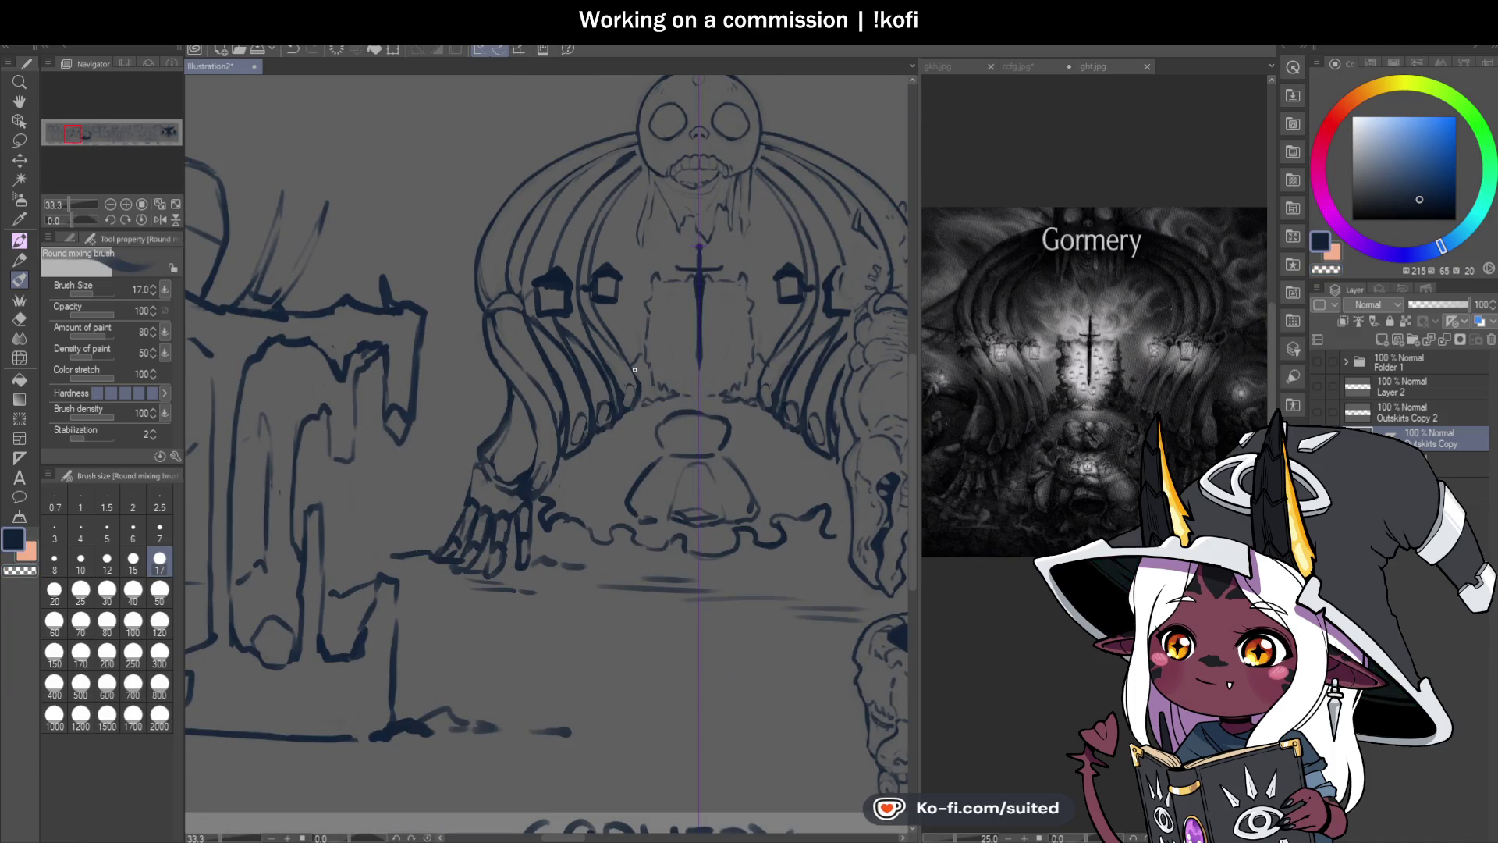
pyautogui.scroll(3, 564, 363)
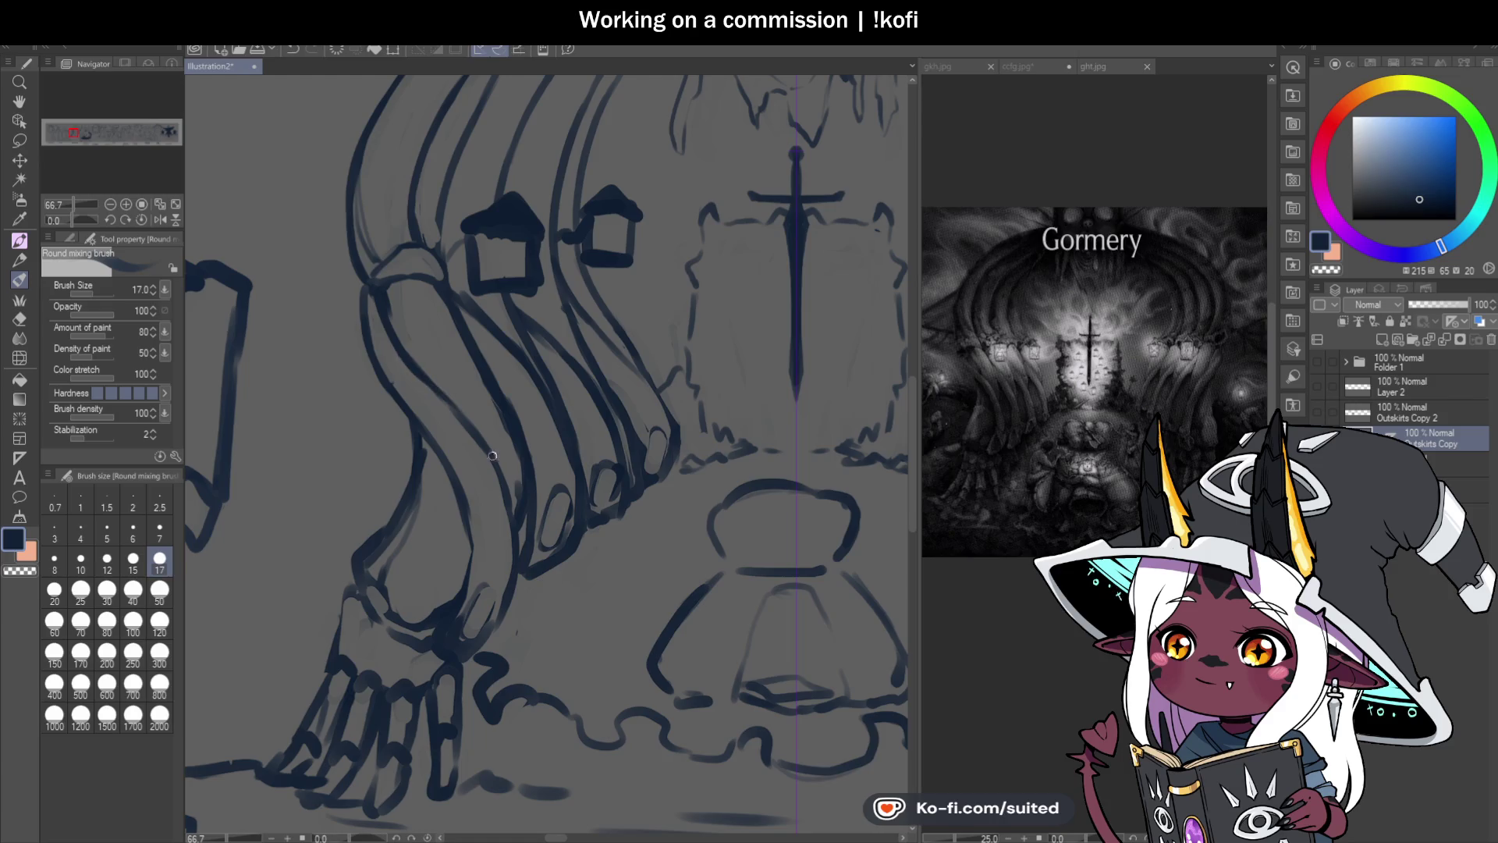
pyautogui.scroll(-2, 452, 277)
pyautogui.scroll(2, 447, 467)
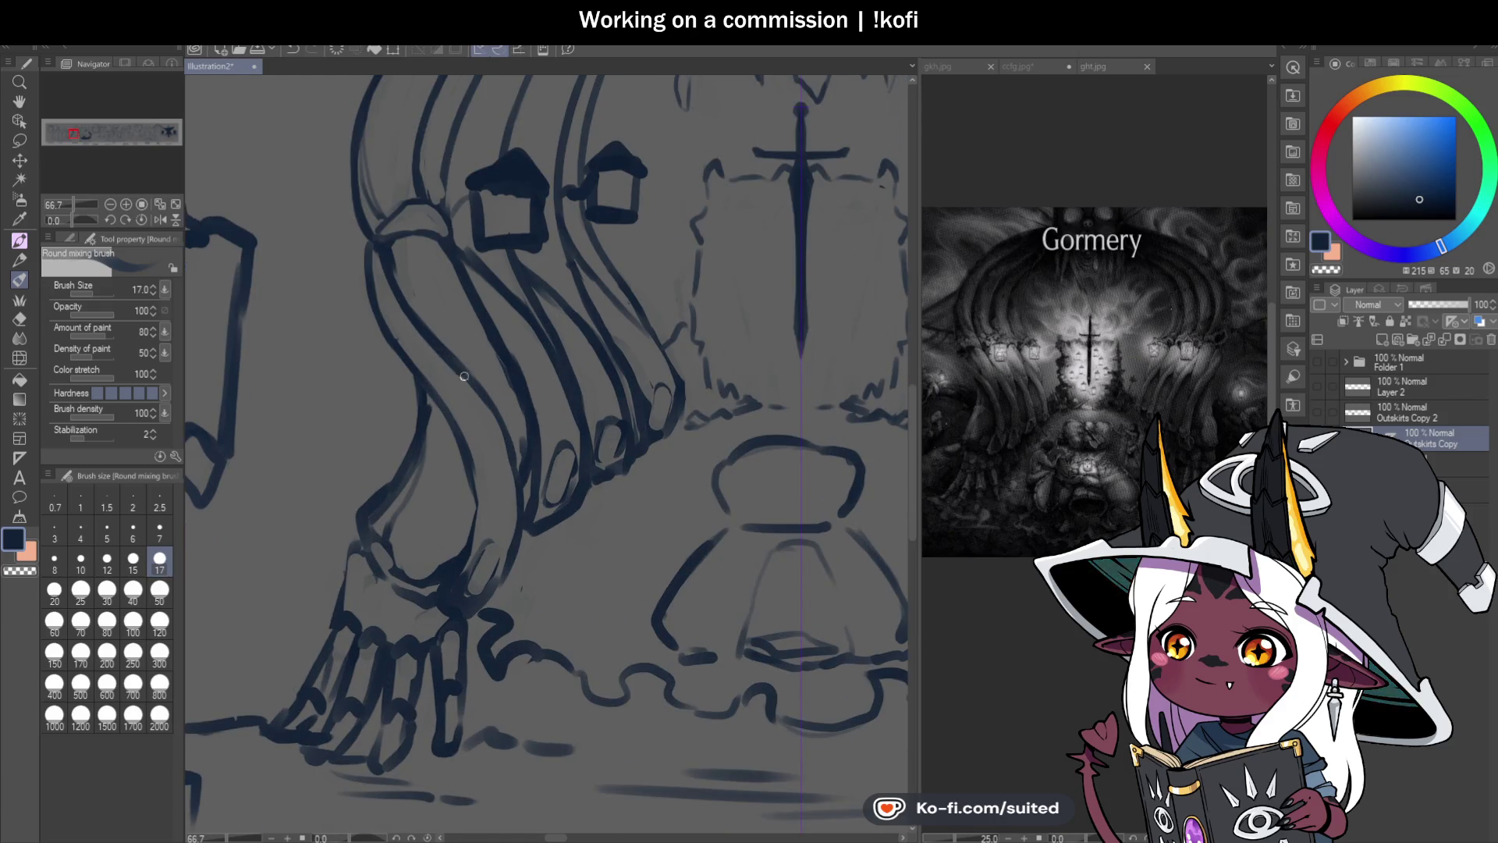
# Step: Blend, darken and soften the left hand's wrist lines, saving along the way
pyautogui.moveTo(515, 533); pyautogui.dragTo(490, 604)
pyautogui.moveTo(472, 468)
pyautogui.mouseDown()
pyautogui.moveTo(469, 605)
pyautogui.moveTo(480, 542)
pyautogui.moveTo(468, 577)
pyautogui.mouseUp()
pyautogui.hotkey('ctrl', 's')
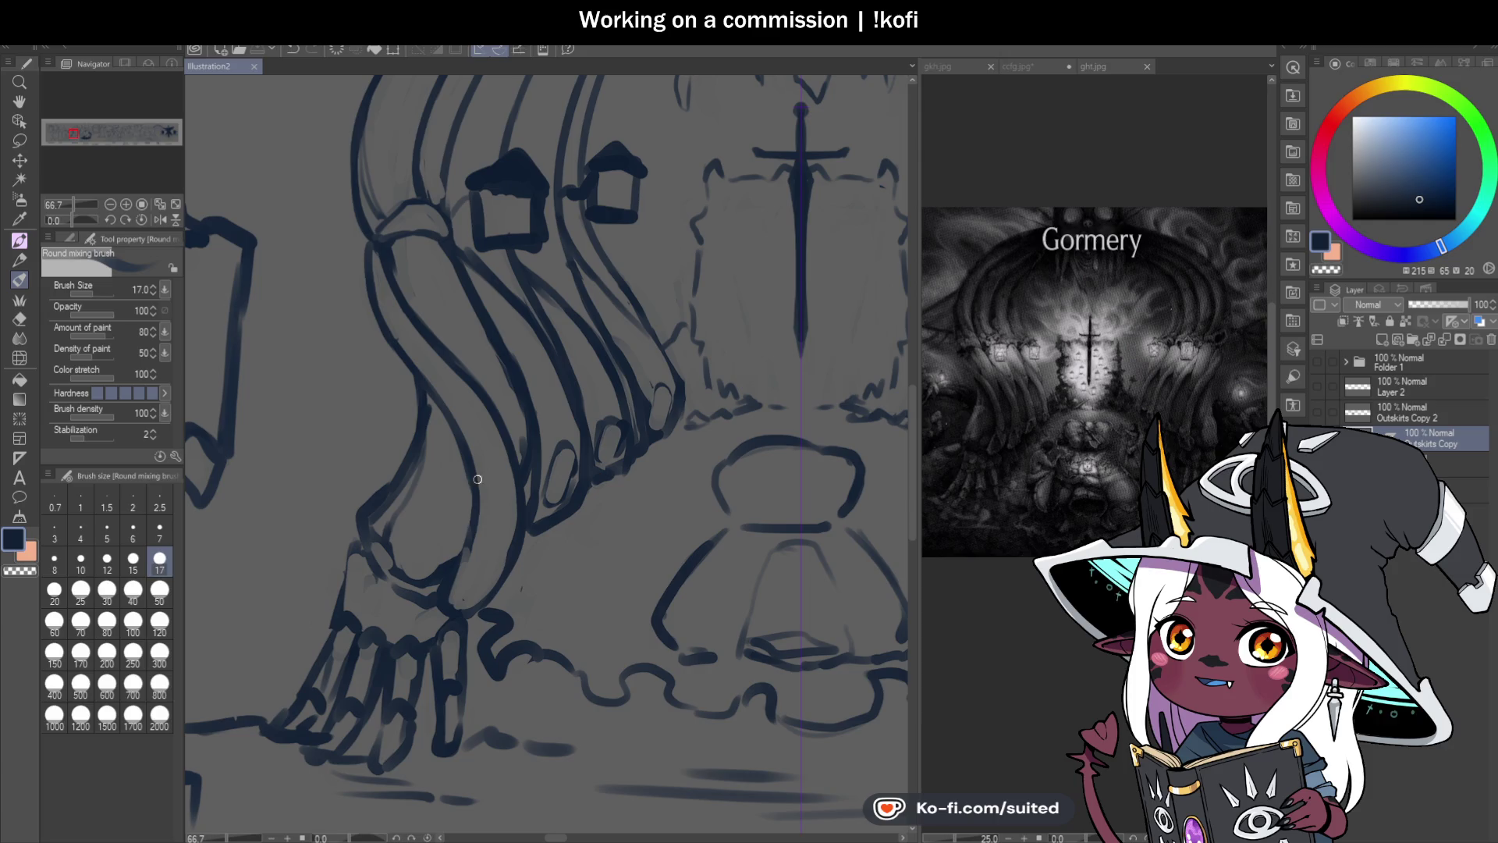
pyautogui.moveTo(480, 478)
pyautogui.mouseDown()
pyautogui.moveTo(457, 576)
pyautogui.moveTo(481, 469)
pyautogui.moveTo(468, 569)
pyautogui.mouseUp()
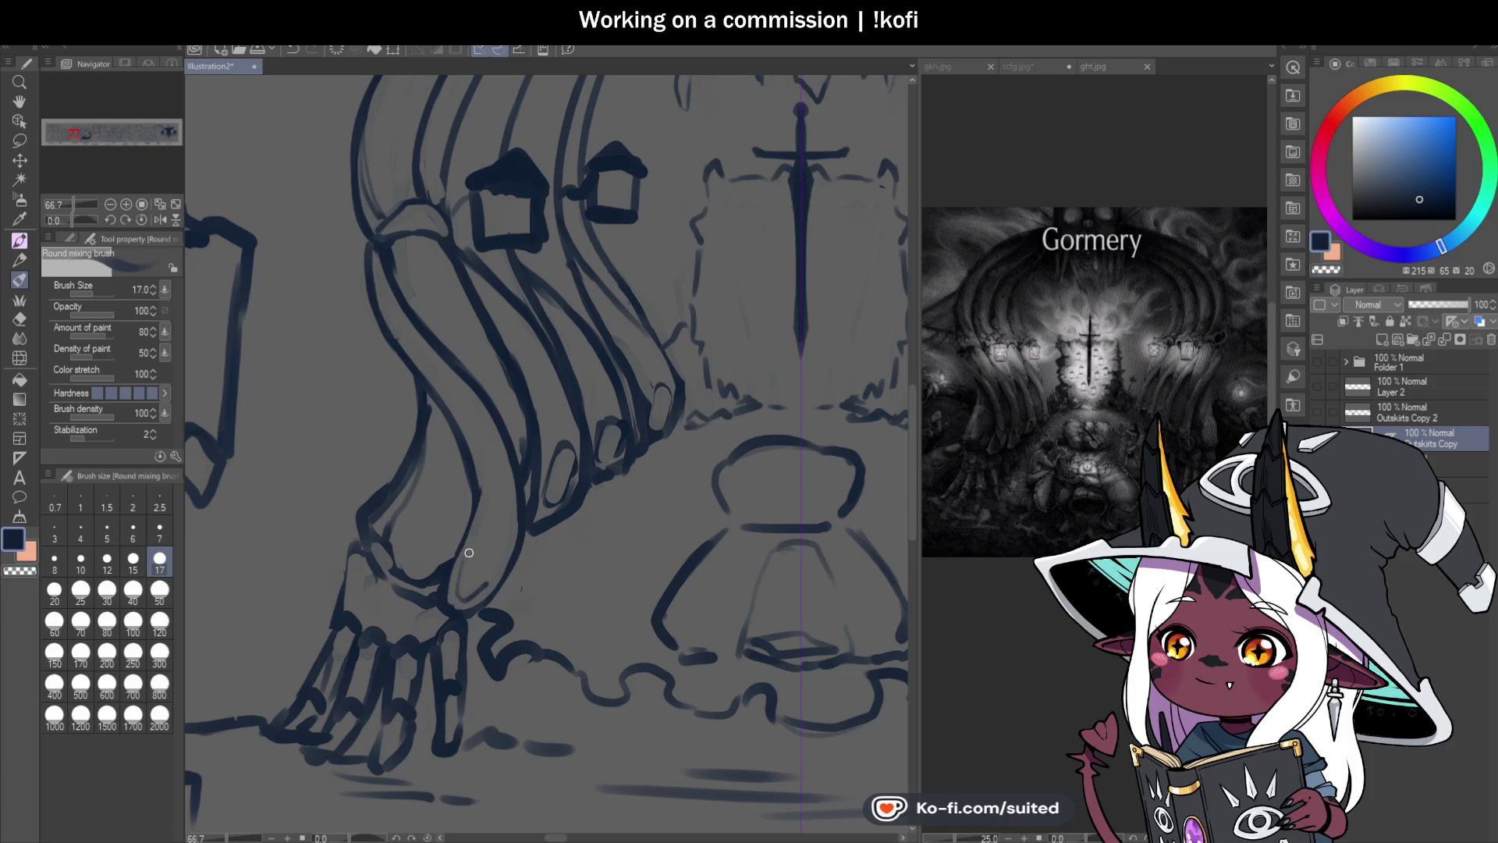
pyautogui.moveTo(477, 527); pyautogui.dragTo(491, 590)
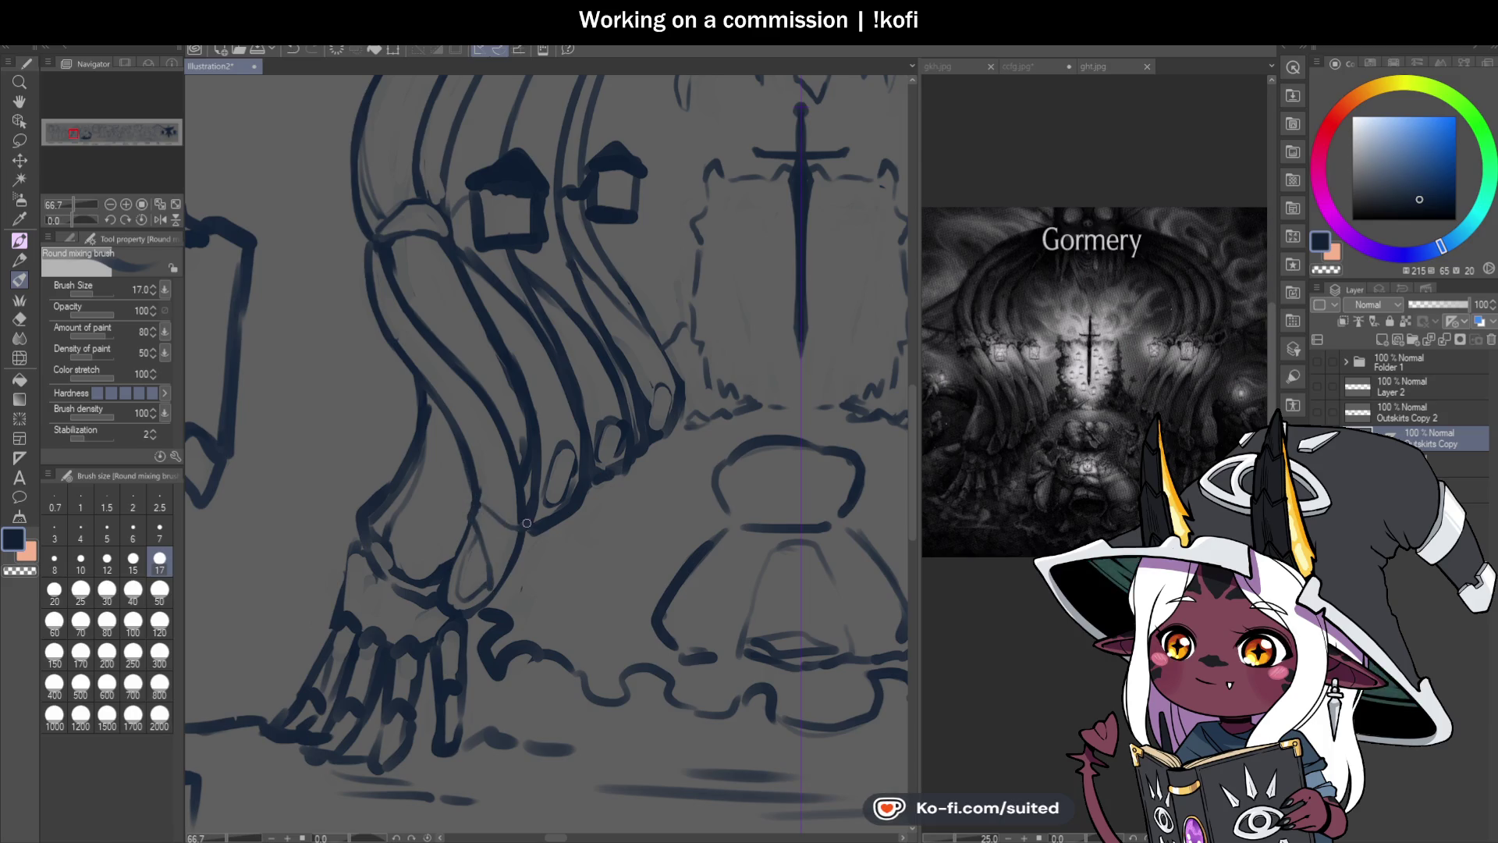
pyautogui.moveTo(492, 597)
pyautogui.mouseDown()
pyautogui.moveTo(511, 554)
pyautogui.moveTo(500, 570)
pyautogui.moveTo(458, 435)
pyautogui.moveTo(471, 511)
pyautogui.mouseUp()
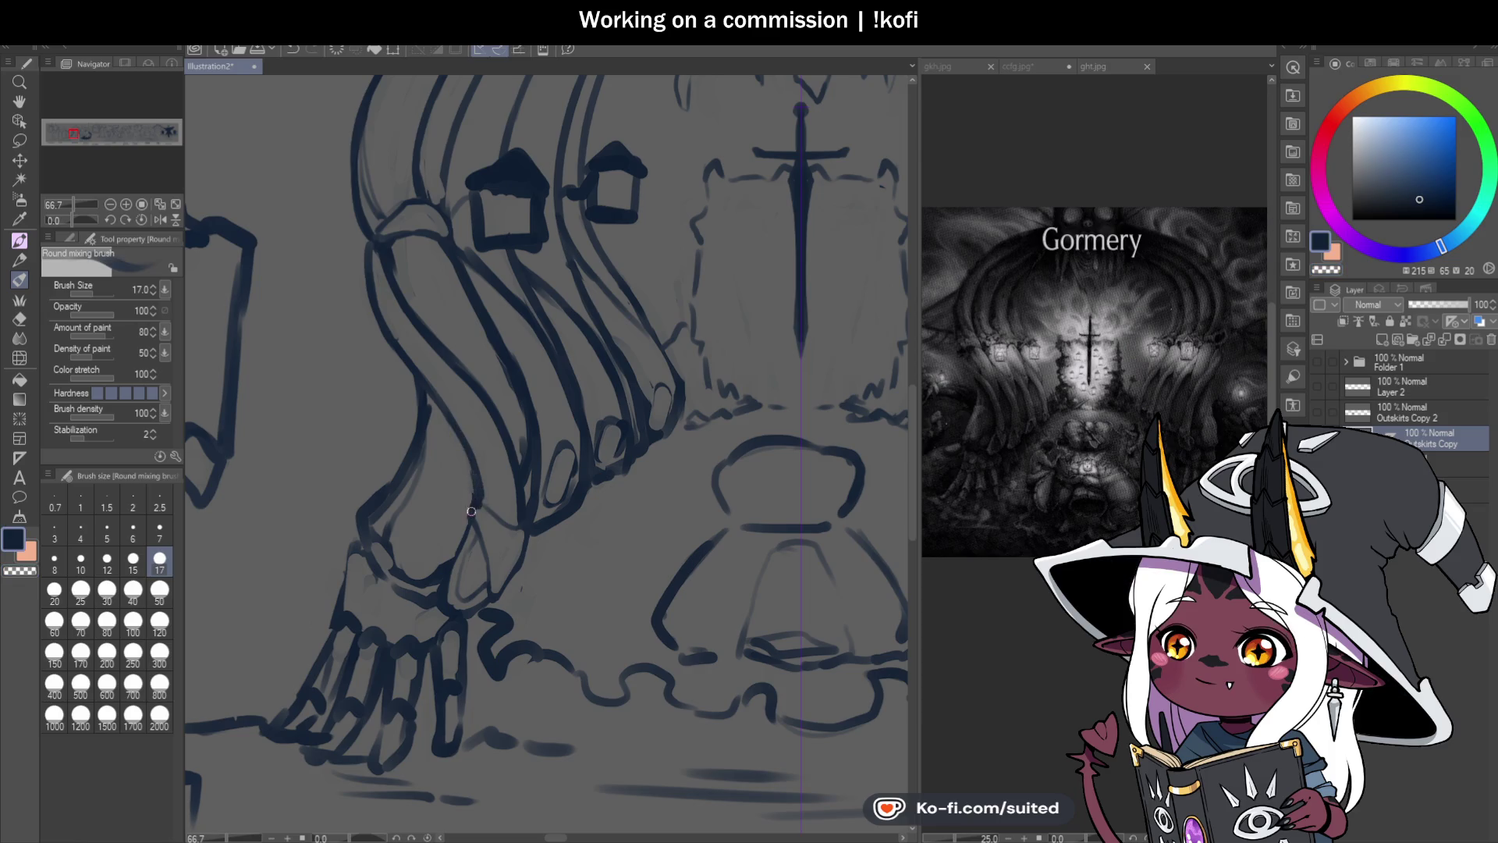
pyautogui.hotkey('ctrl', 's')
pyautogui.scroll(-2, 557, 498)
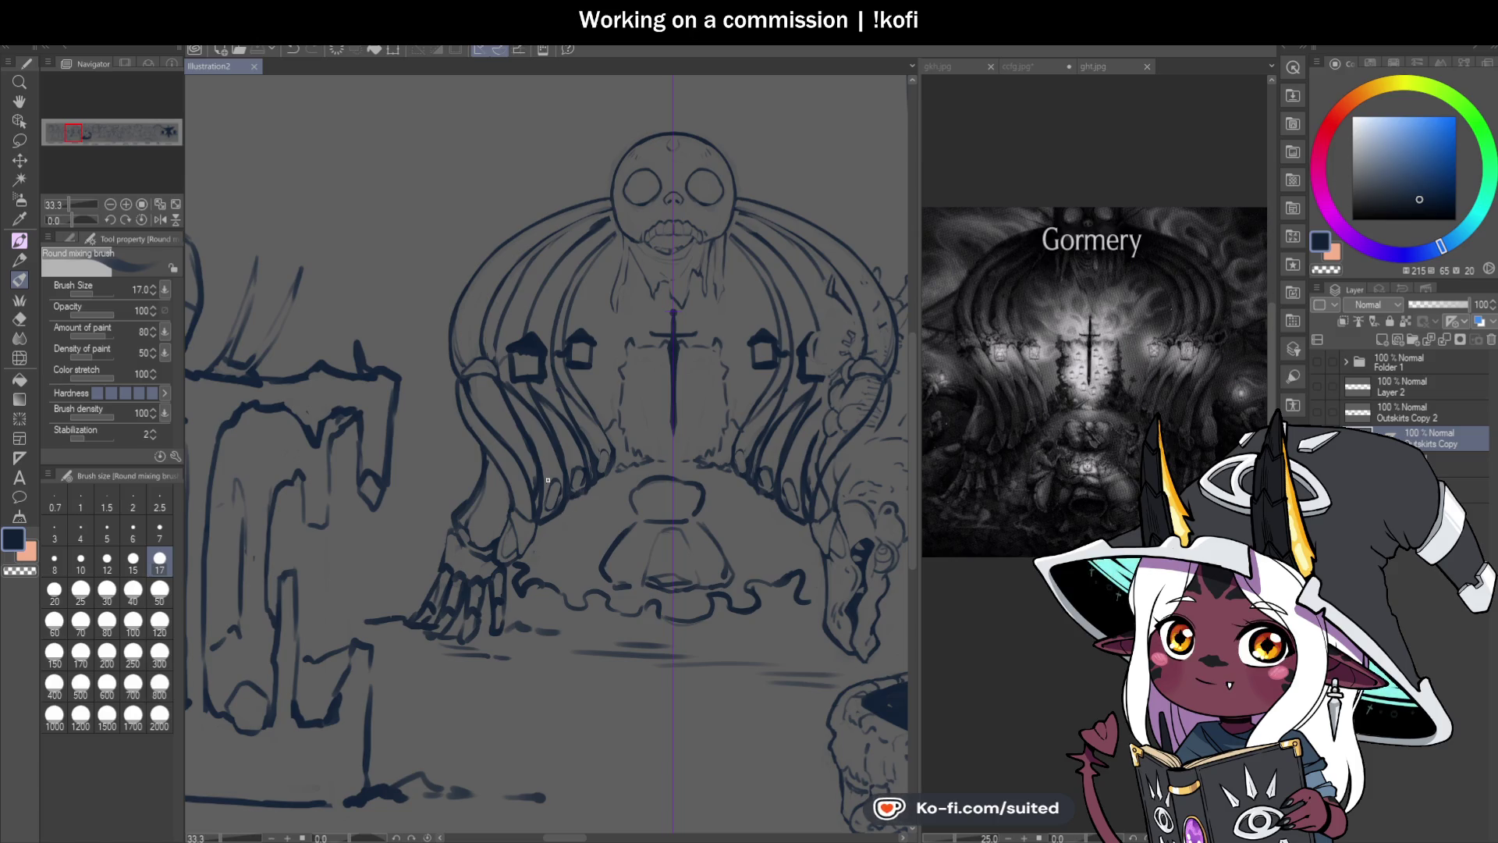
# Step: Zoom to 100% and sketch thin strokes into the hair strands
pyautogui.scroll(2, 502, 417)
pyautogui.scroll(1, 440, 348)
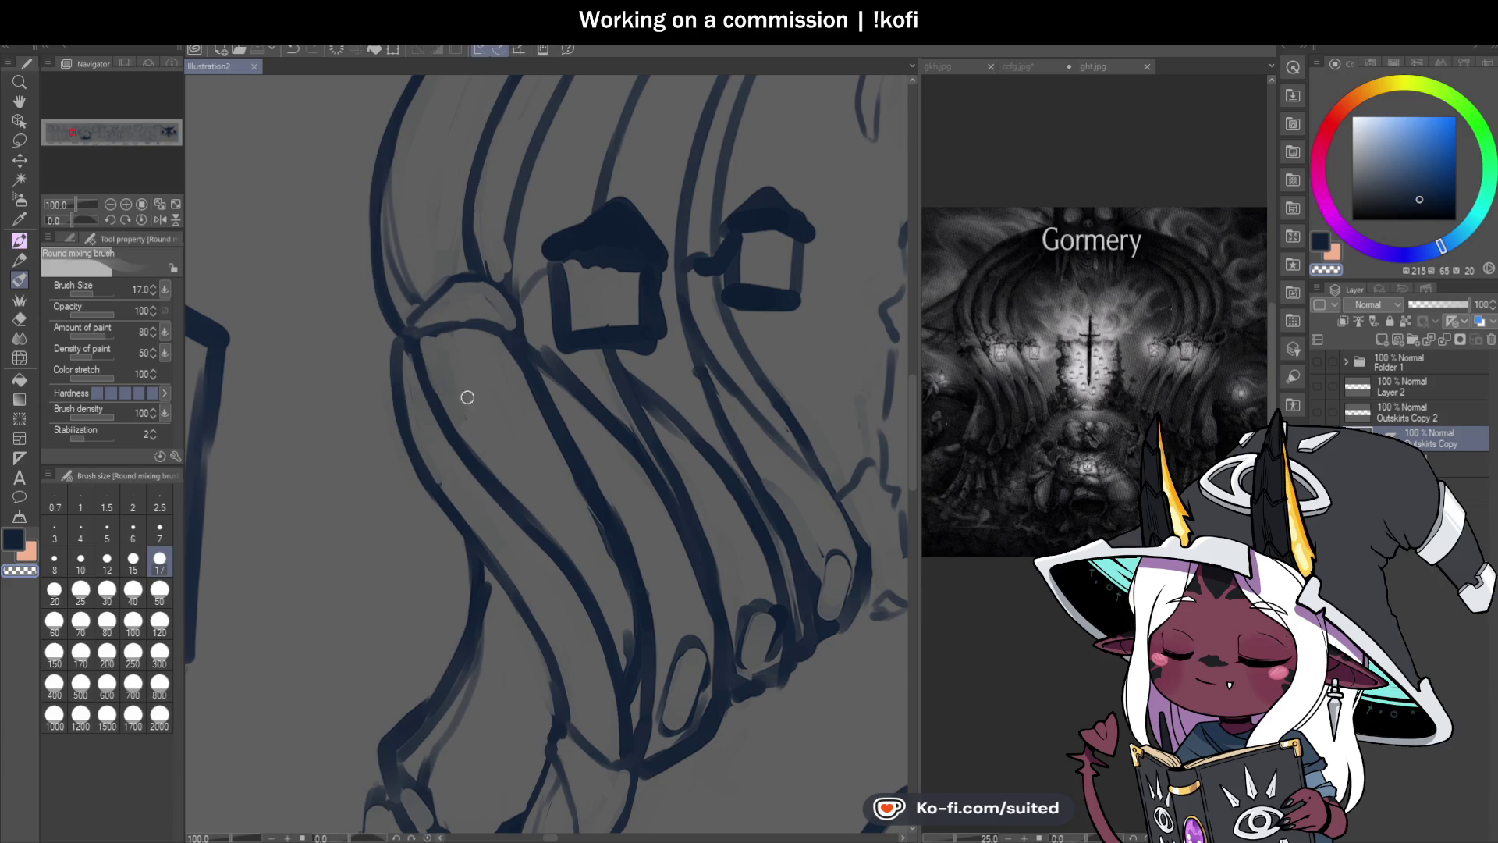
pyautogui.moveTo(418, 343)
pyautogui.mouseDown()
pyautogui.moveTo(427, 326)
pyautogui.moveTo(533, 444)
pyautogui.mouseUp()
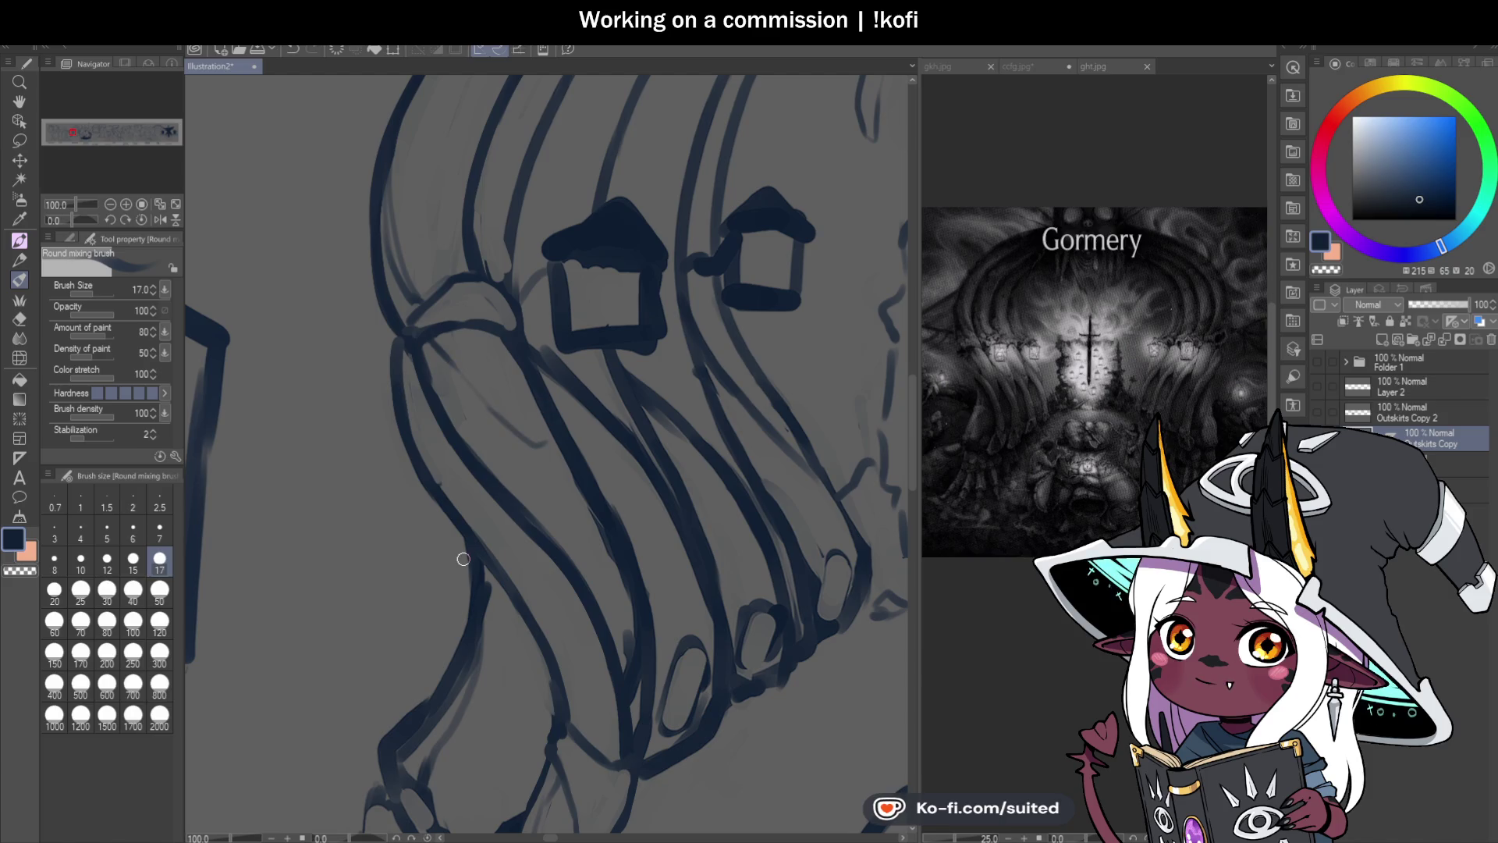
pyautogui.moveTo(449, 361); pyautogui.dragTo(490, 440)
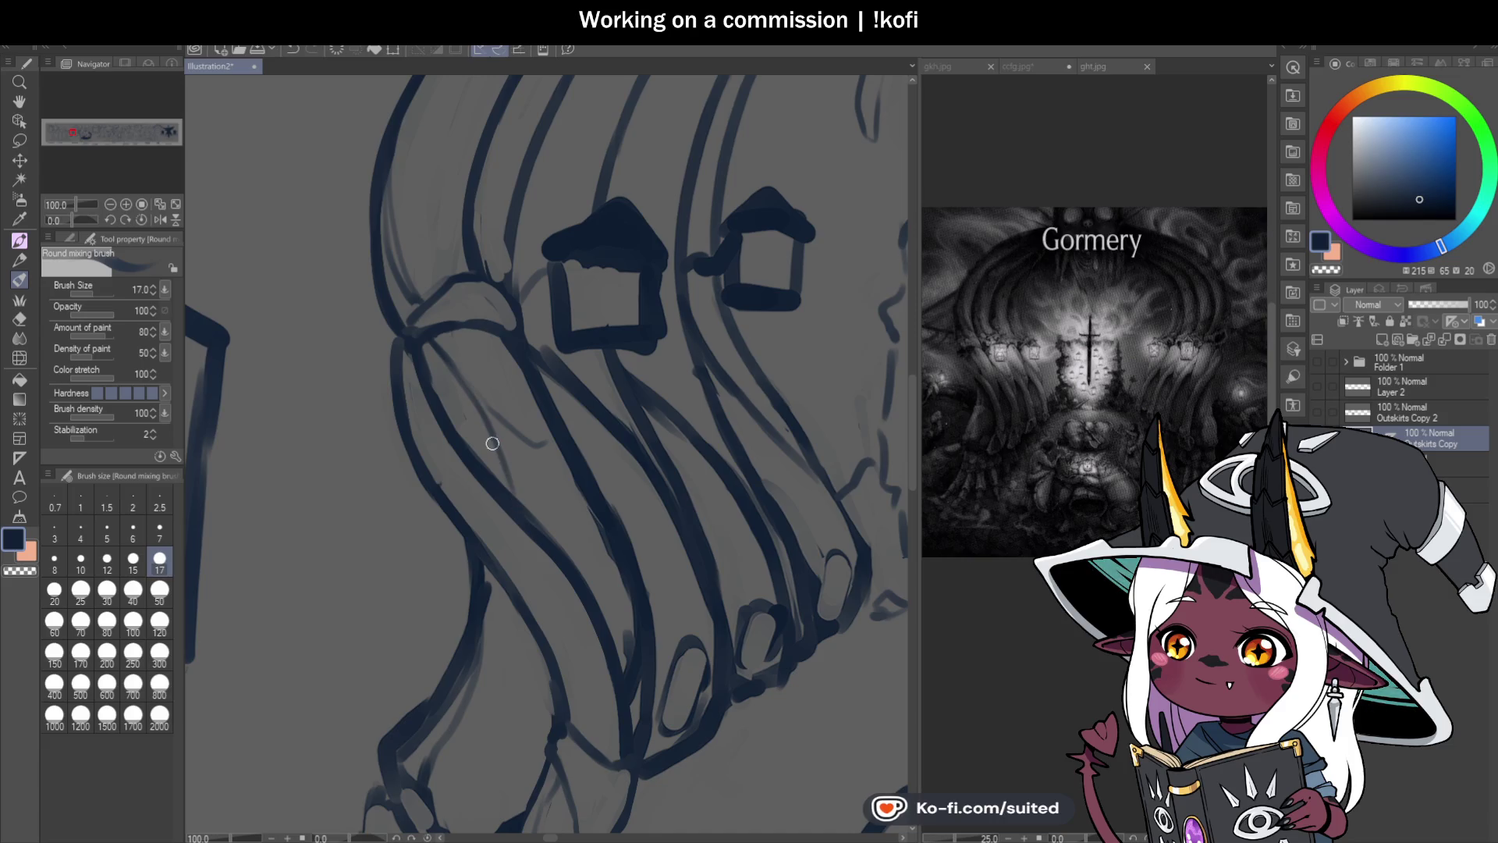
pyautogui.moveTo(432, 340); pyautogui.dragTo(564, 490)
pyautogui.scroll(-10, 586, 489)
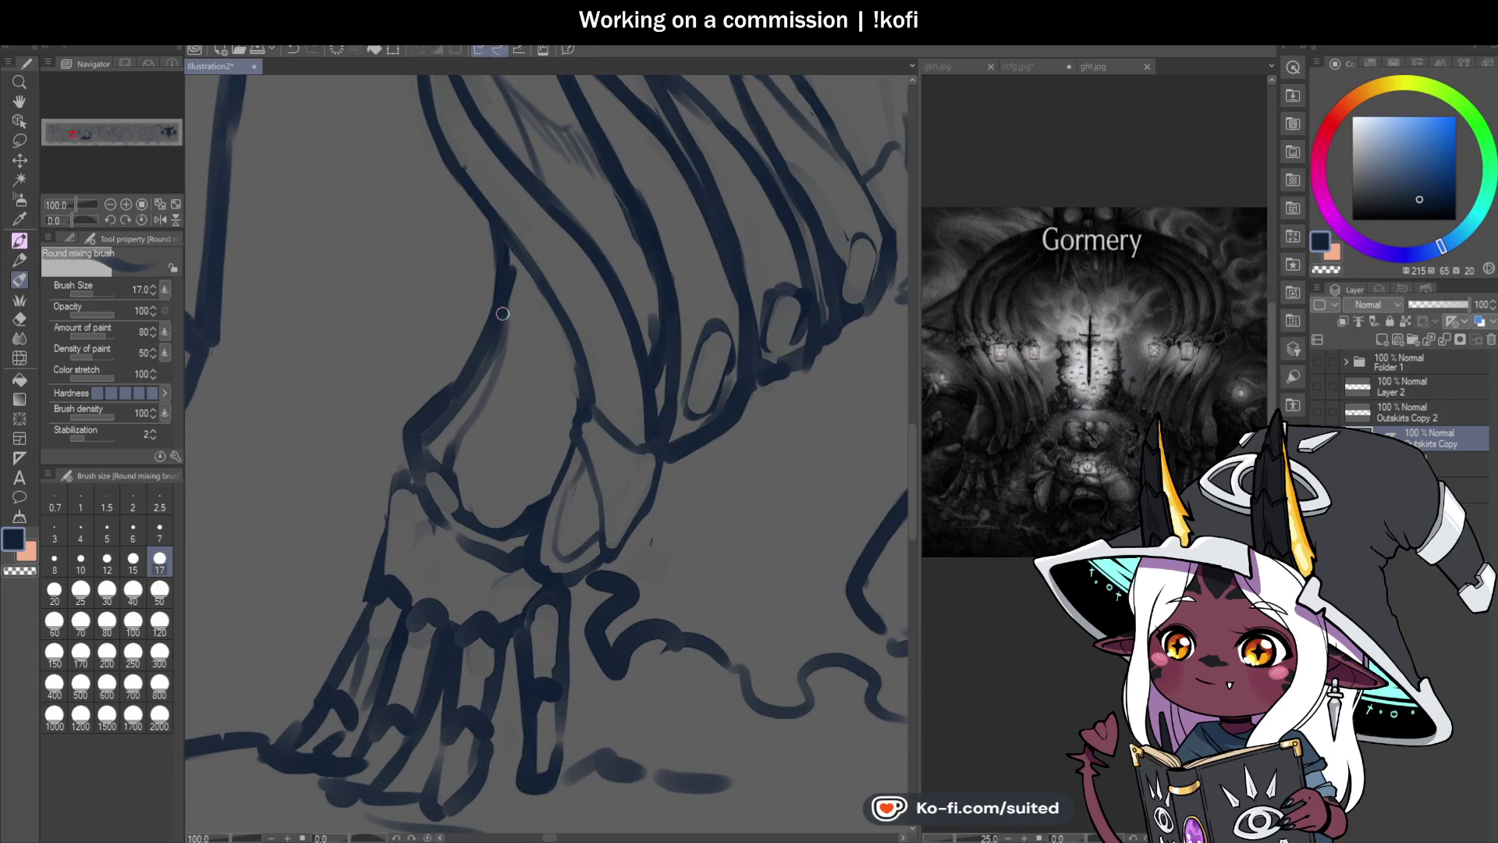
# Step: Redraw the wrist outline with a dark cross line, soften its inner line, and save
pyautogui.moveTo(501, 313)
pyautogui.mouseDown()
pyautogui.moveTo(562, 316)
pyautogui.moveTo(433, 425)
pyautogui.moveTo(499, 339)
pyautogui.mouseUp()
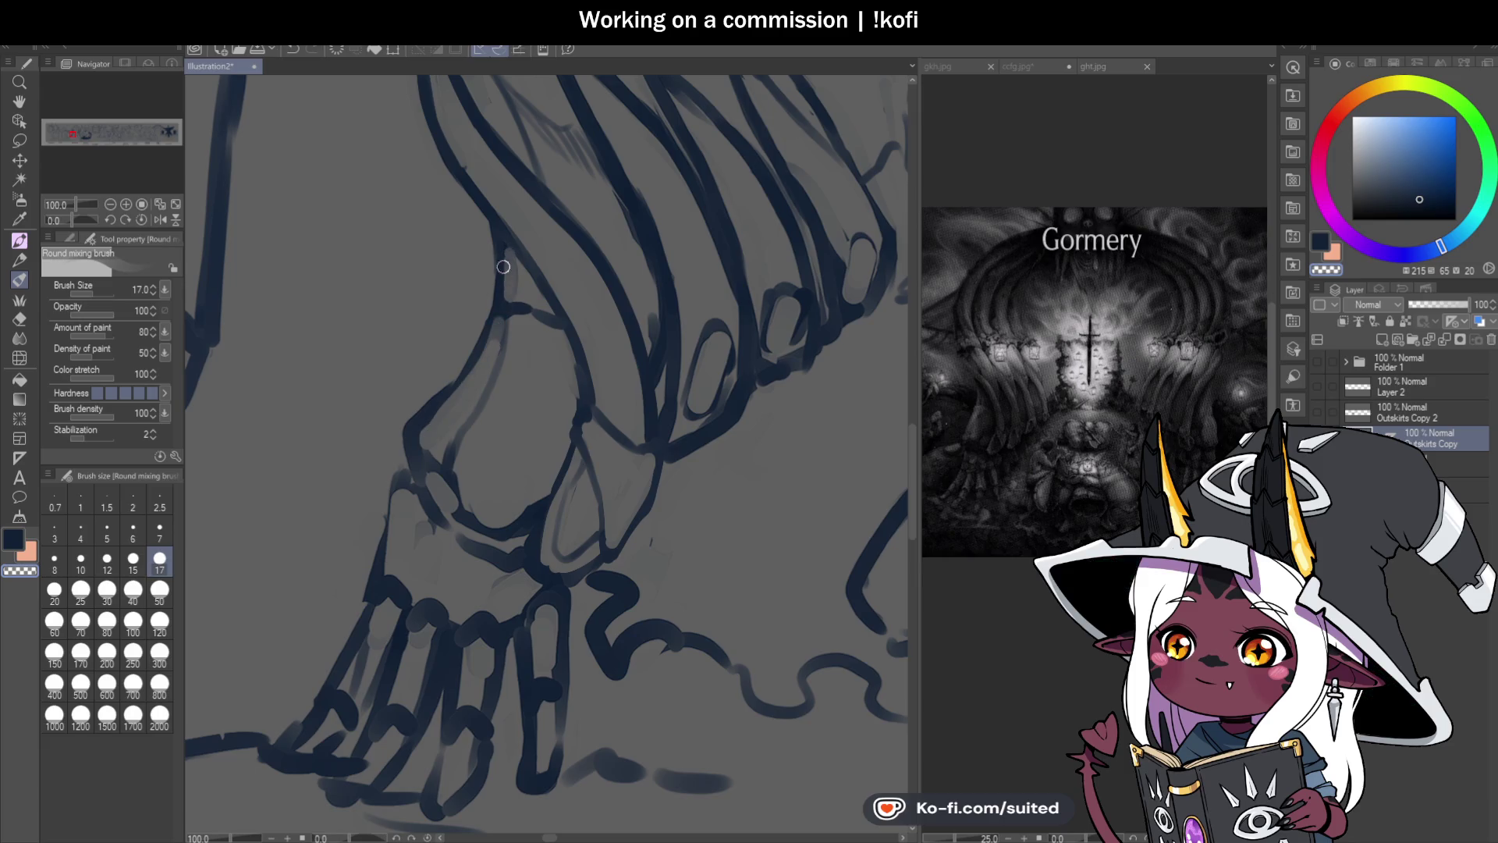
pyautogui.moveTo(511, 267)
pyautogui.mouseDown()
pyautogui.moveTo(498, 257)
pyautogui.moveTo(500, 308)
pyautogui.moveTo(428, 427)
pyautogui.moveTo(483, 313)
pyautogui.moveTo(404, 433)
pyautogui.mouseUp()
pyautogui.moveTo(504, 316); pyautogui.dragTo(461, 453)
pyautogui.moveTo(502, 320); pyautogui.dragTo(458, 432)
pyautogui.hotkey('ctrl', 's')
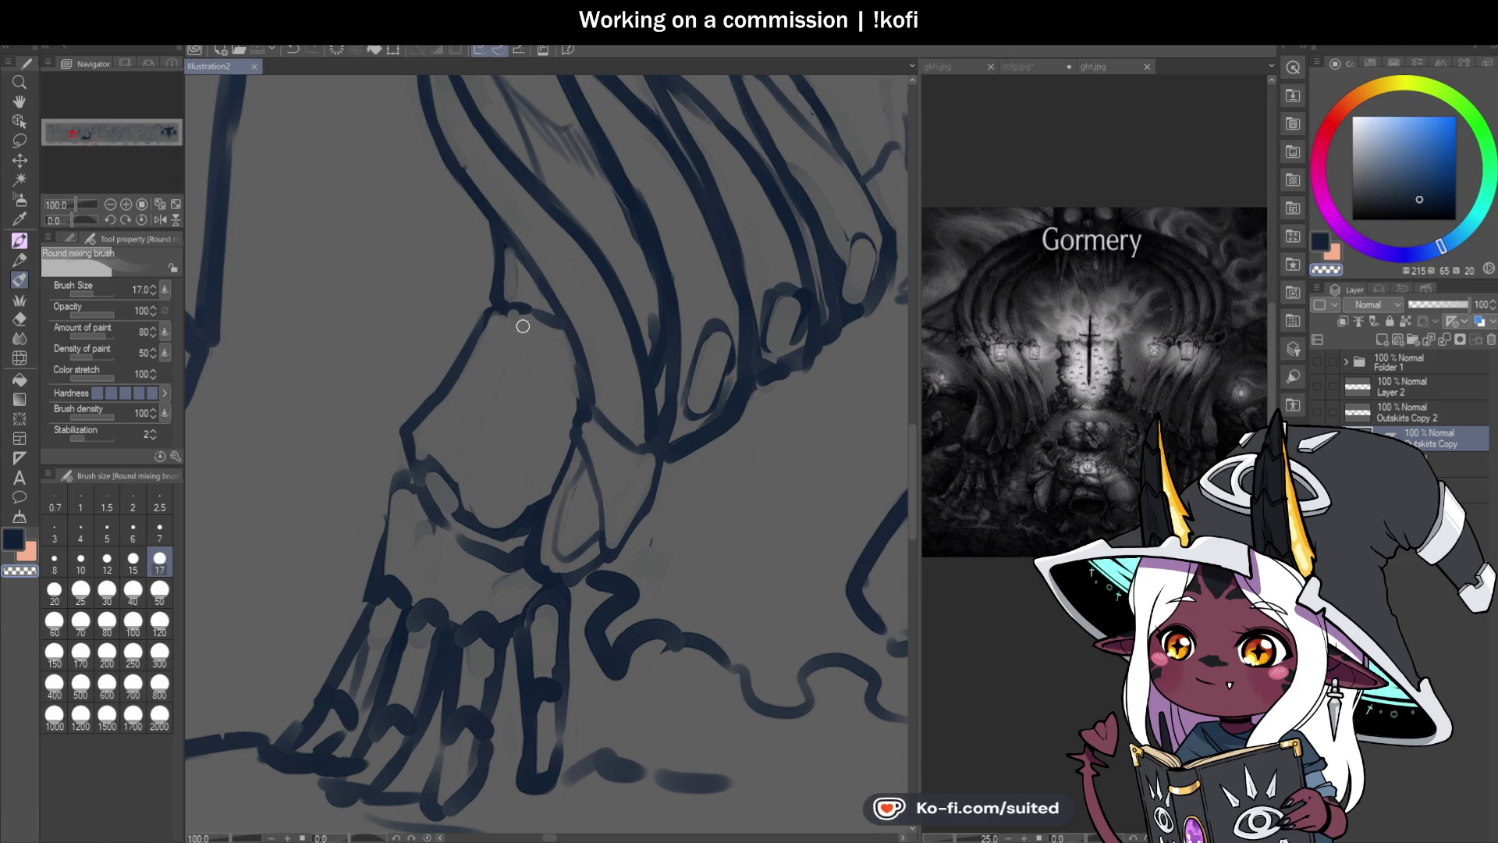
pyautogui.hotkey('ctrl', 's')
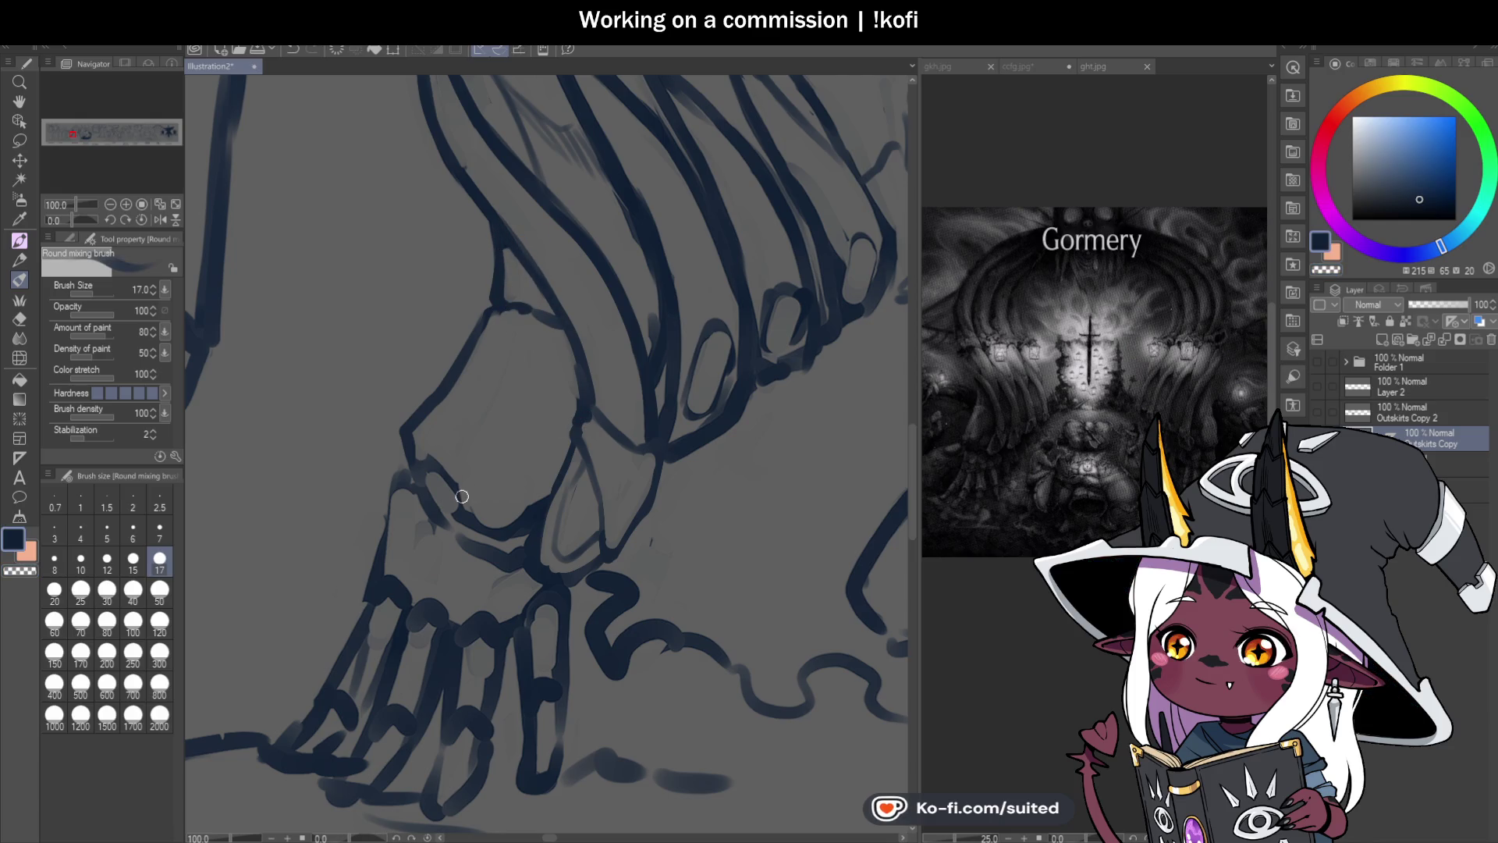
# Step: Soften and extend the lower wrist line, add faint bone marks, and bring up the bony hands reference
pyautogui.moveTo(435, 483); pyautogui.dragTo(461, 507)
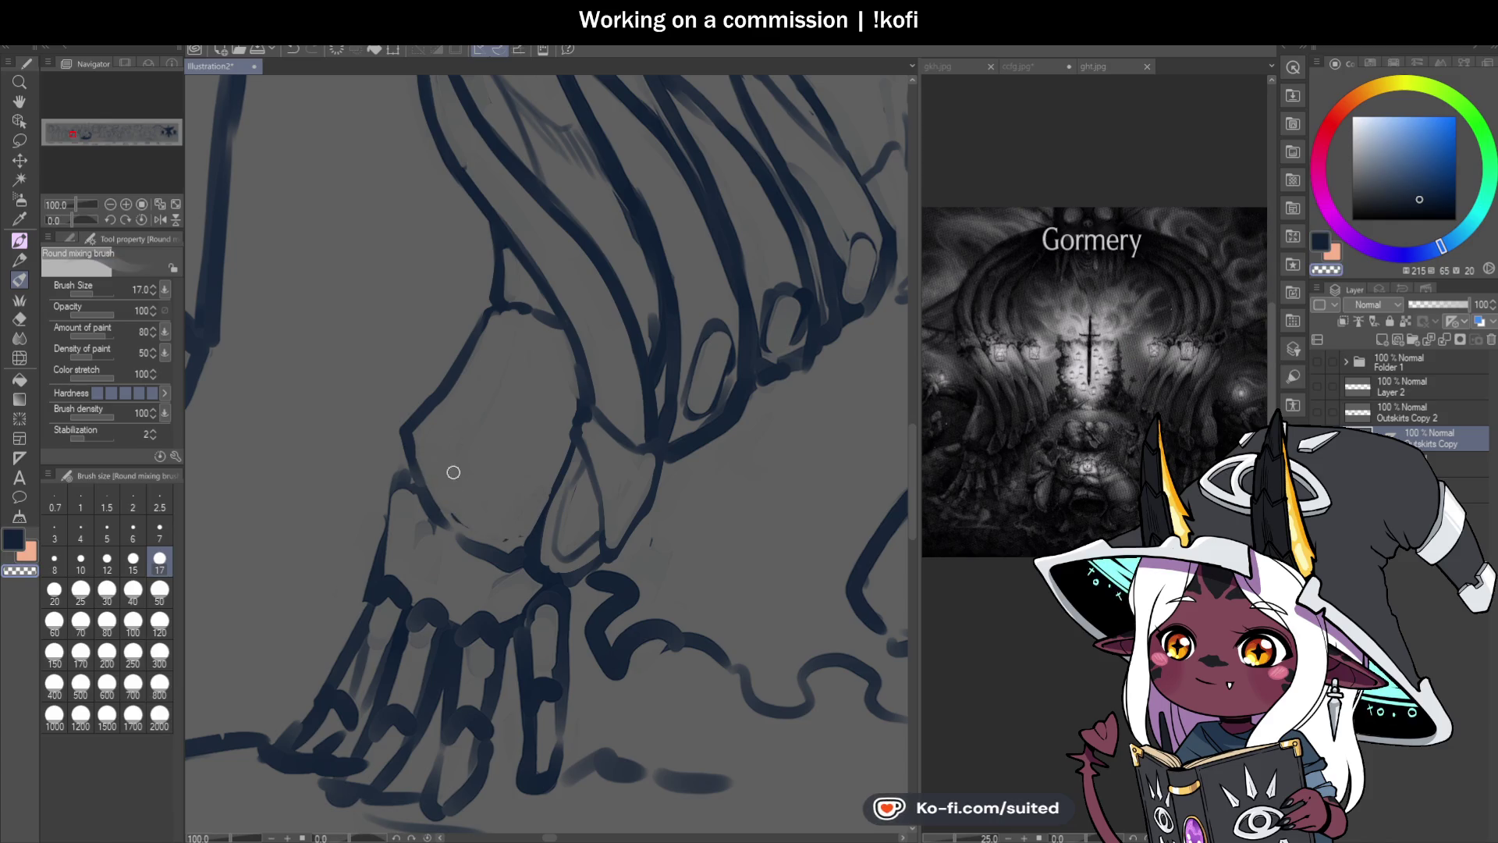
pyautogui.hotkey('ctrl', 's')
pyautogui.moveTo(400, 434); pyautogui.dragTo(405, 476)
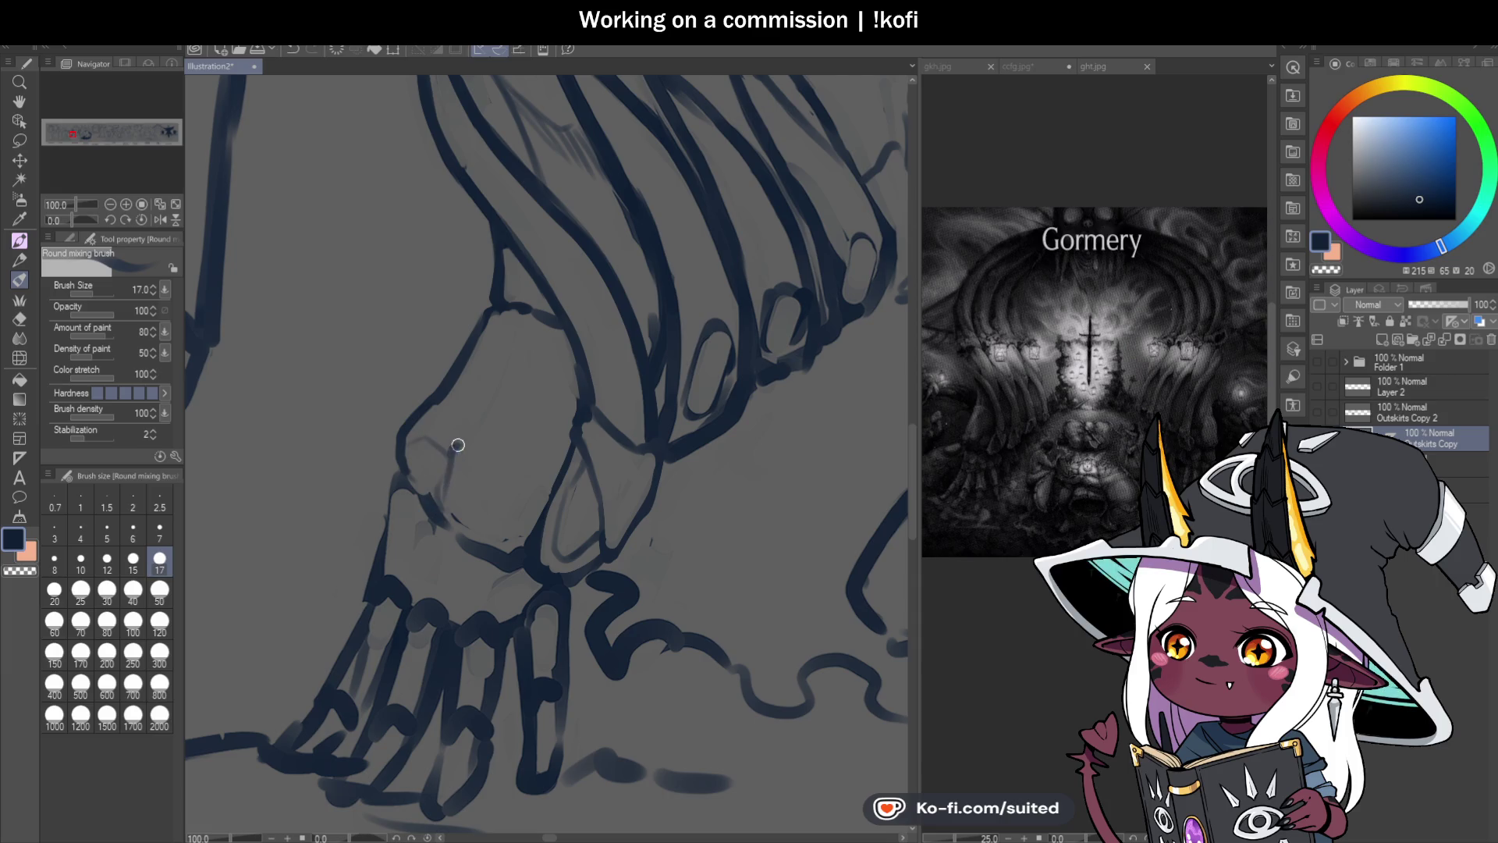
pyautogui.moveTo(528, 348); pyautogui.dragTo(565, 338)
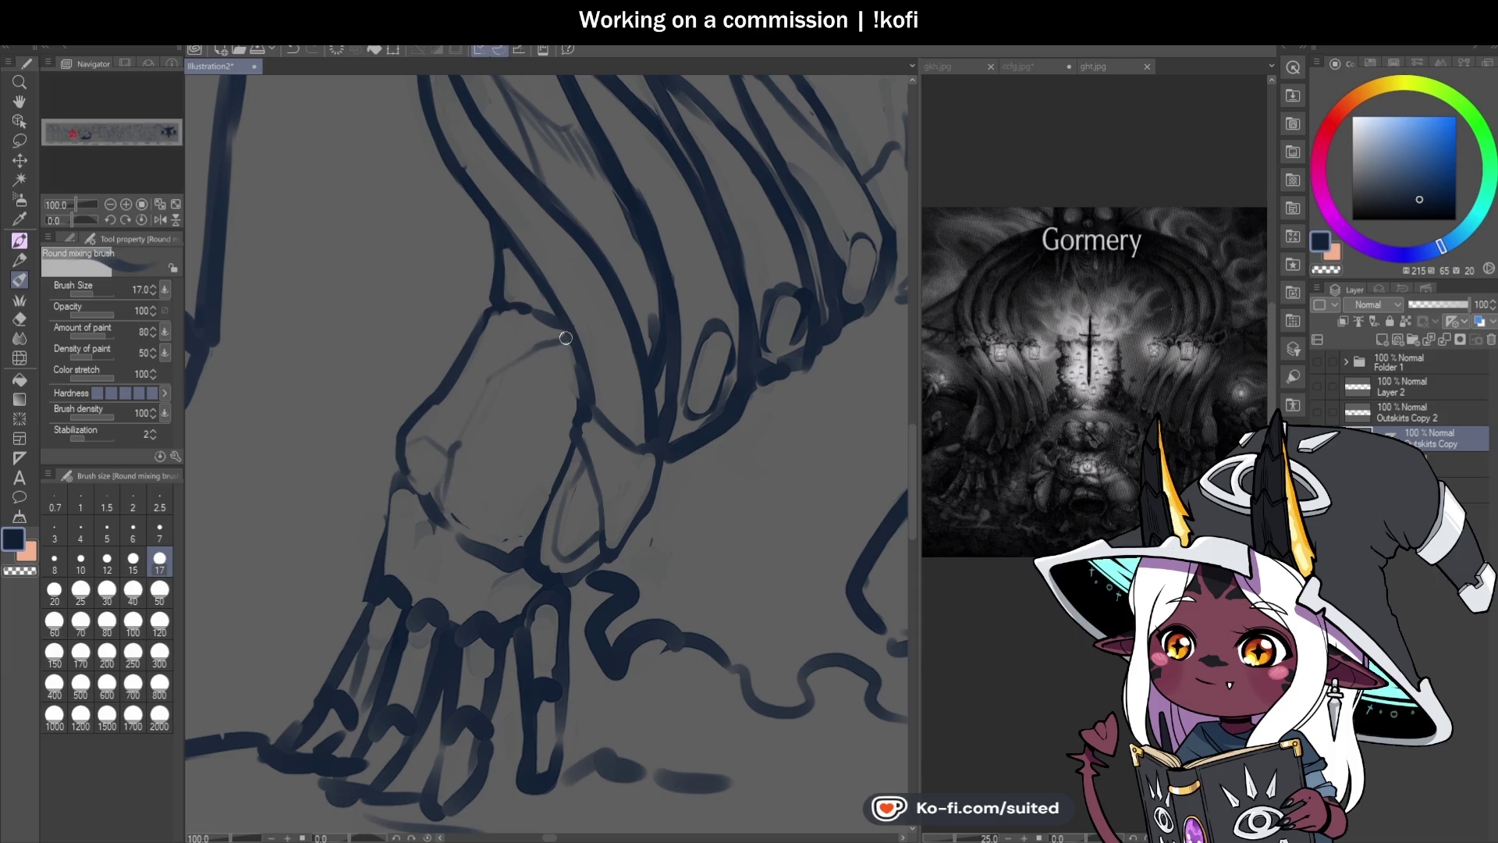
pyautogui.moveTo(452, 451); pyautogui.dragTo(443, 472)
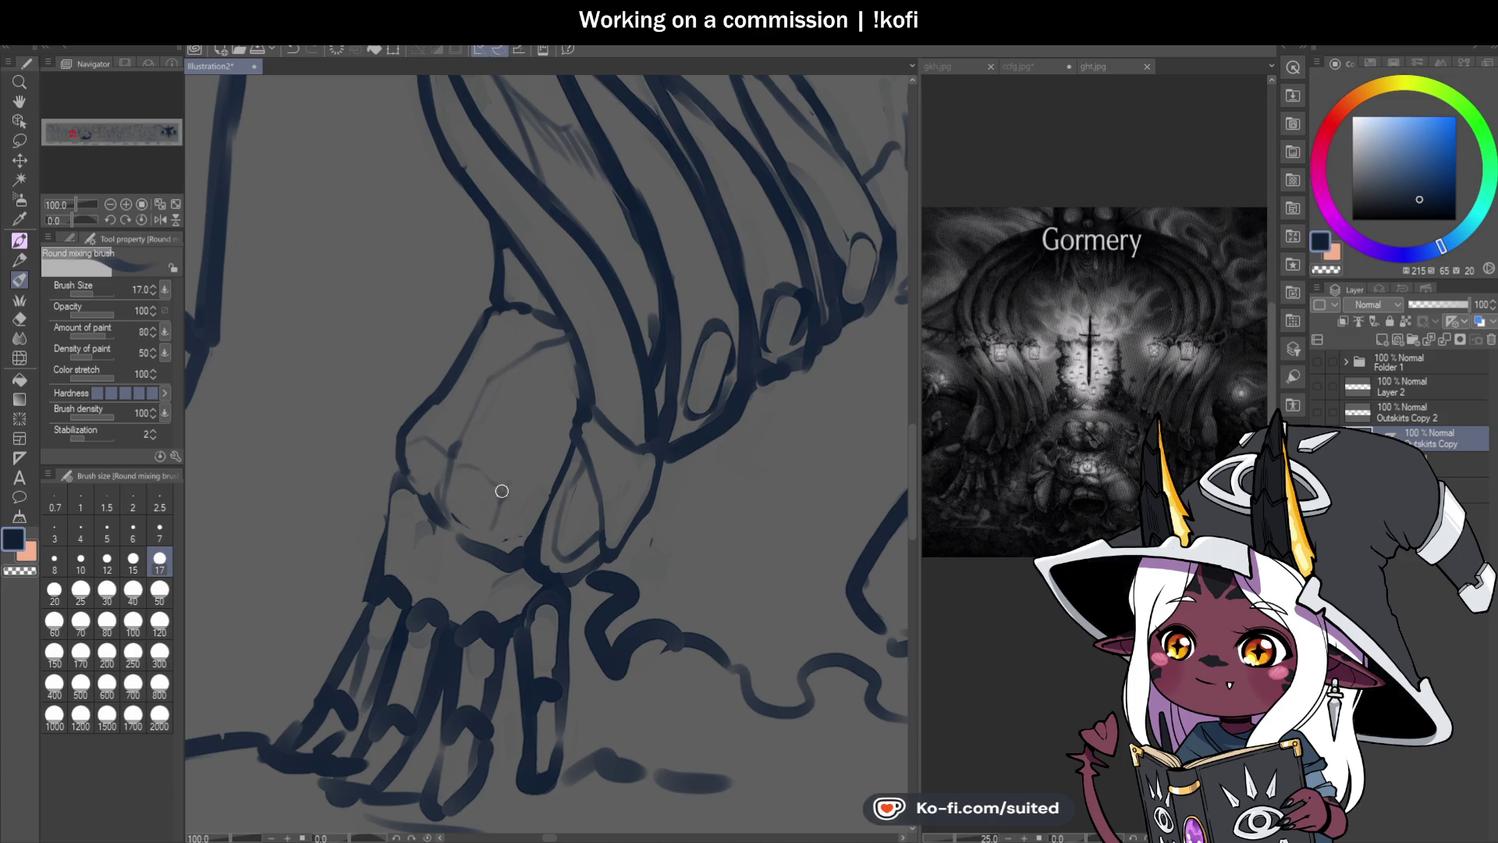
pyautogui.scroll(-4, 570, 449)
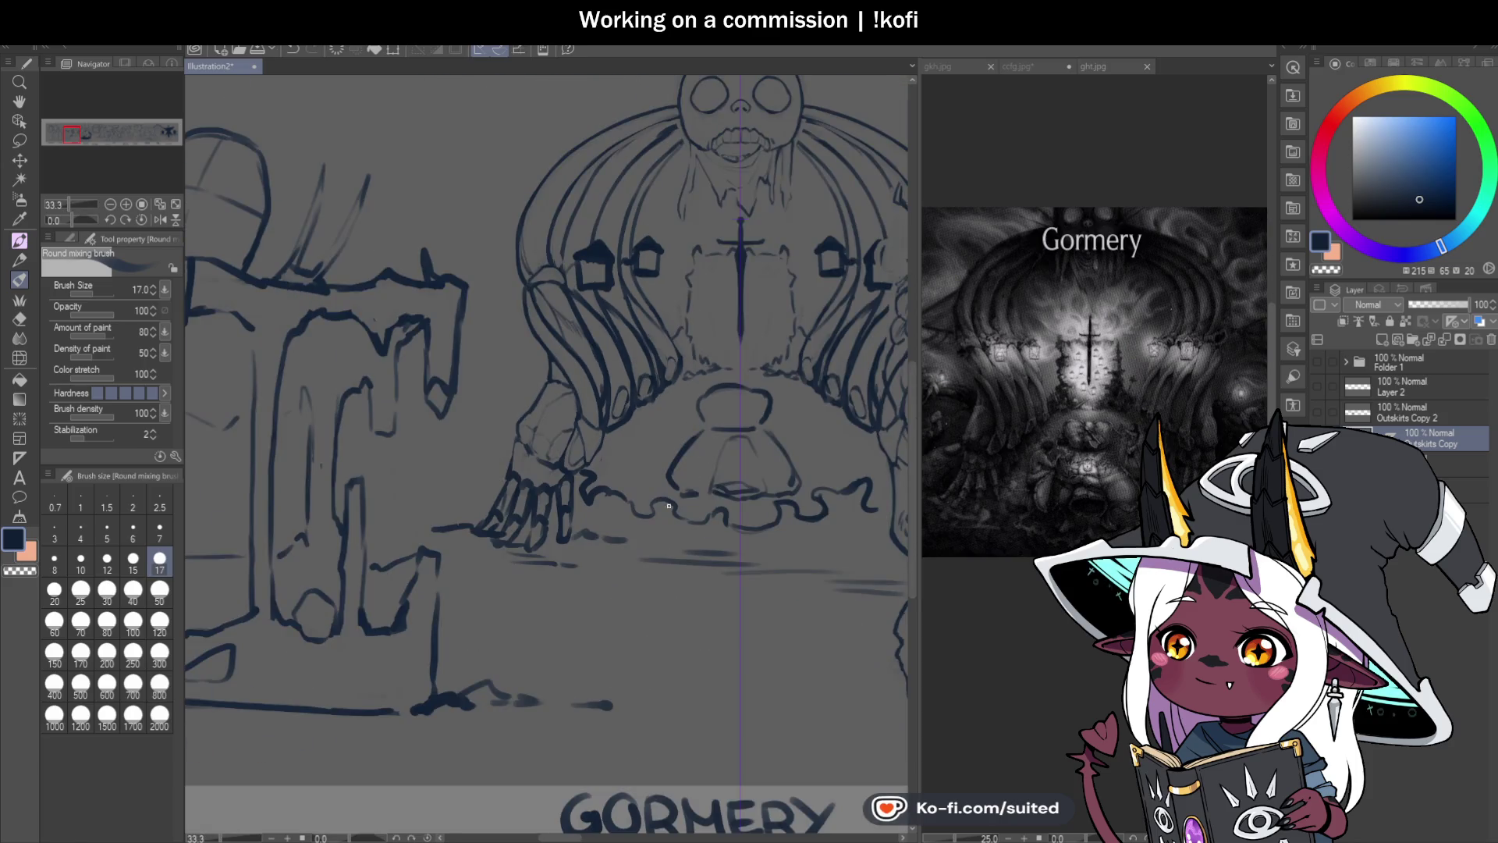
pyautogui.scroll(2, 574, 447)
pyautogui.scroll(1, 573, 446)
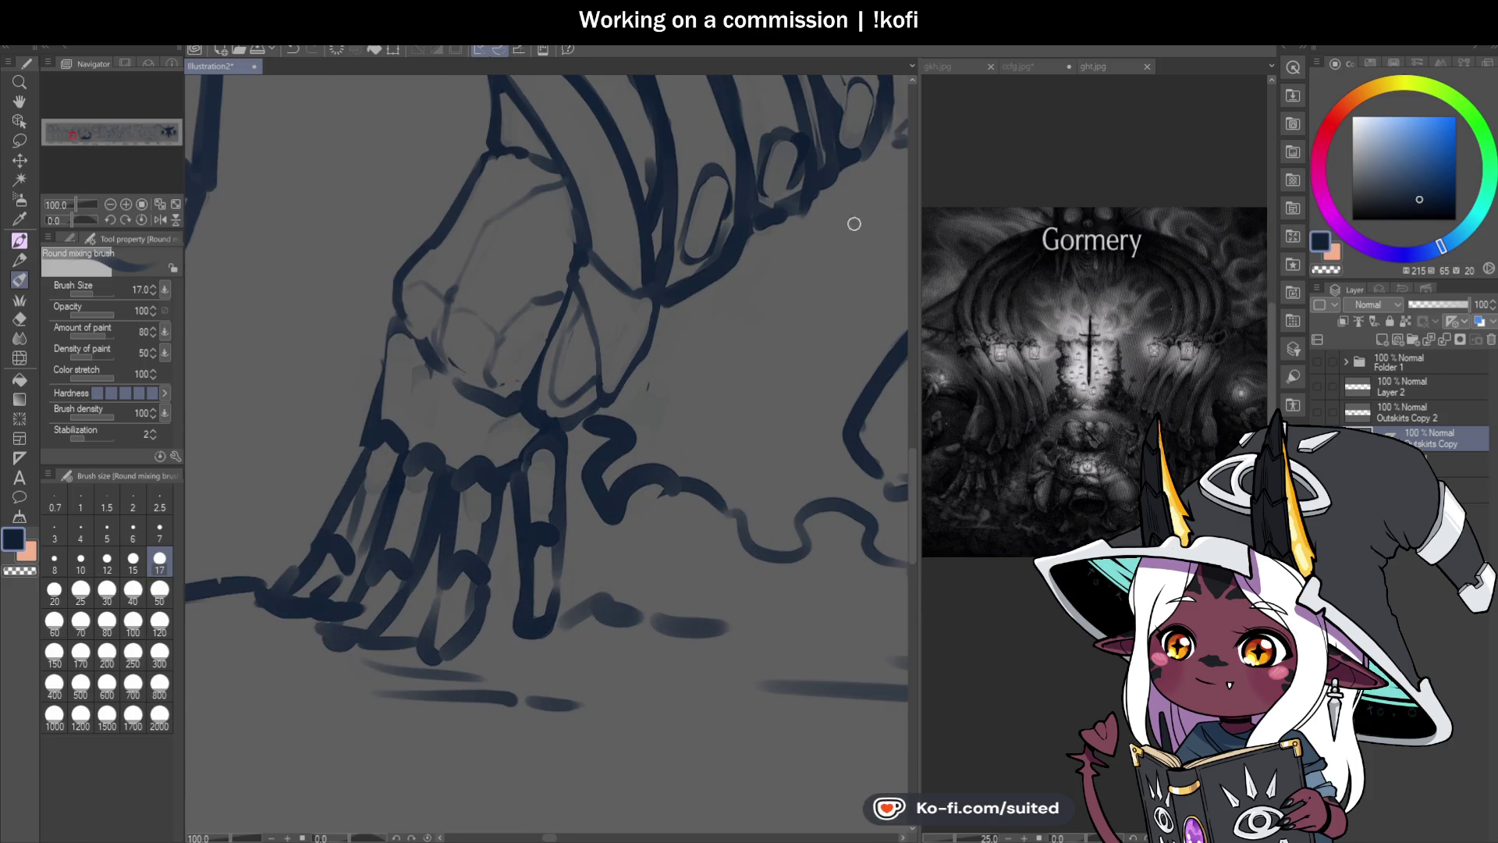
pyautogui.click(1109, 76)
# Step: Check the ght.jpg reference, then paint knuckle and finger-bone lines on the left skeletal hand
pyautogui.scroll(2, 950, 493)
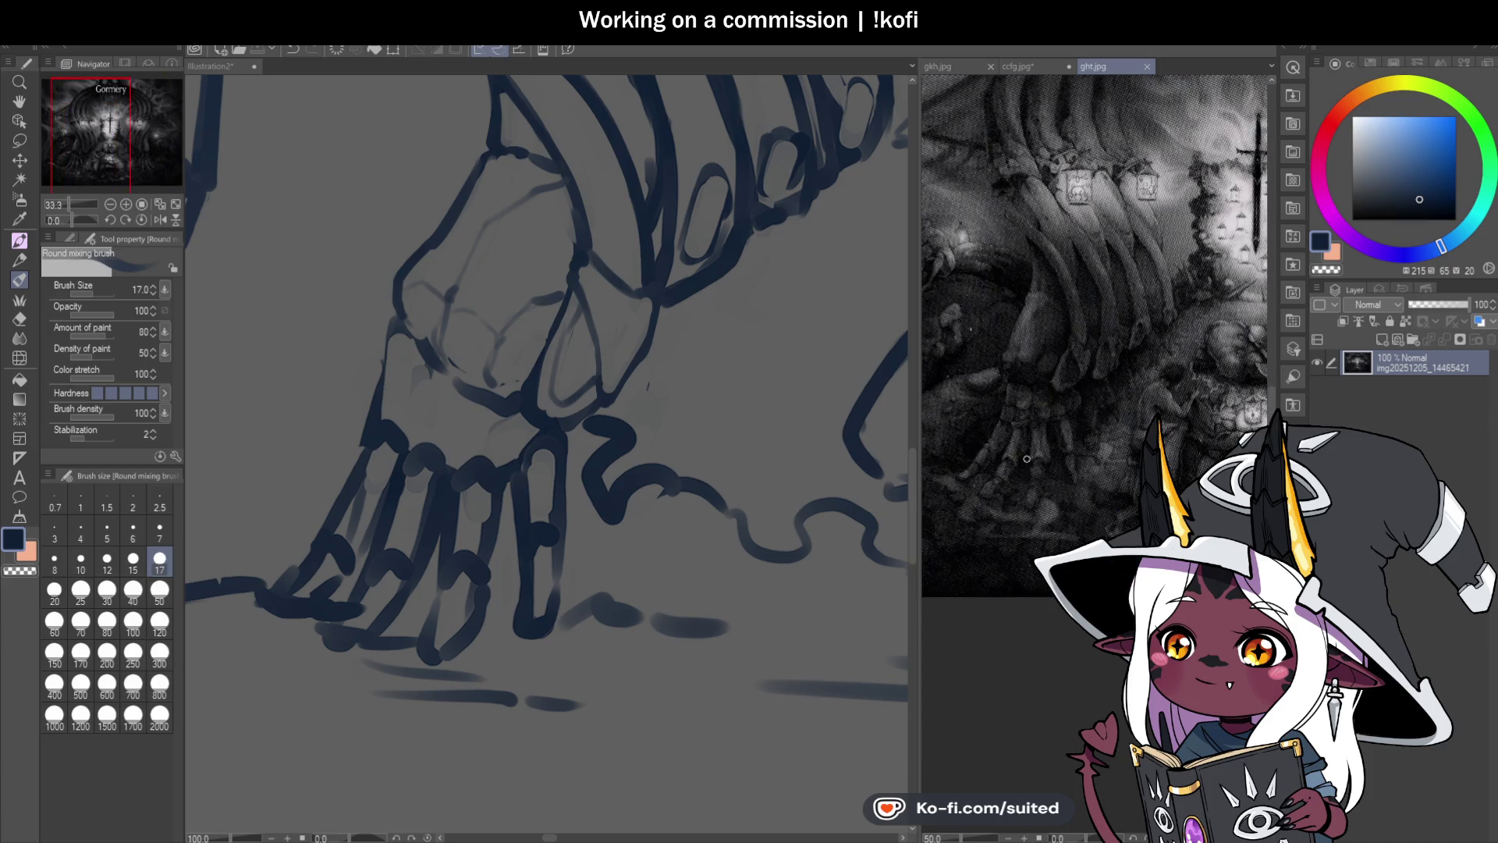
pyautogui.click(251, 91)
pyautogui.scroll(-1, 412, 288)
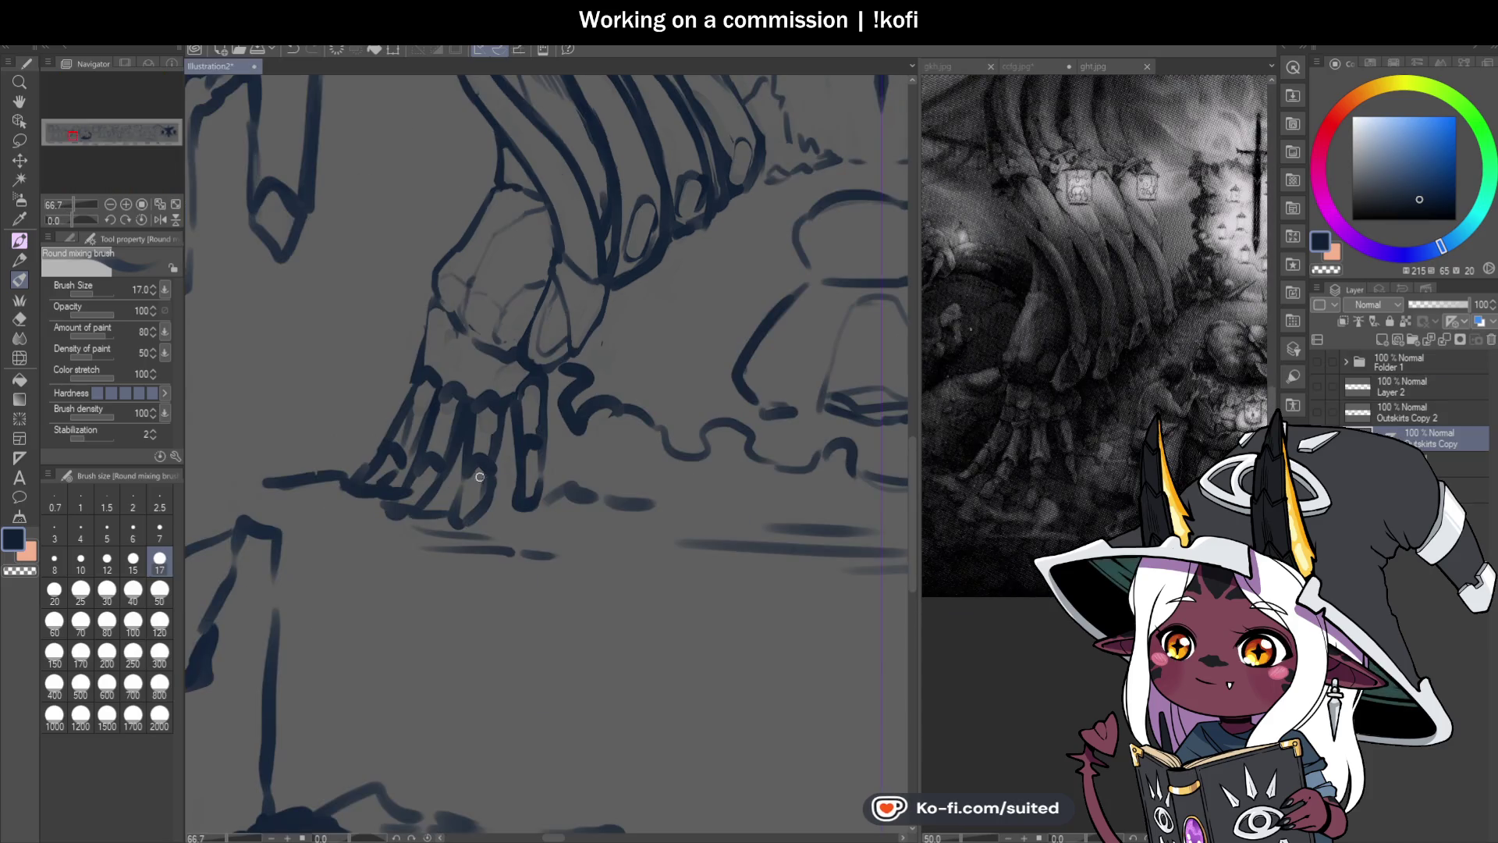
pyautogui.scroll(1, 412, 287)
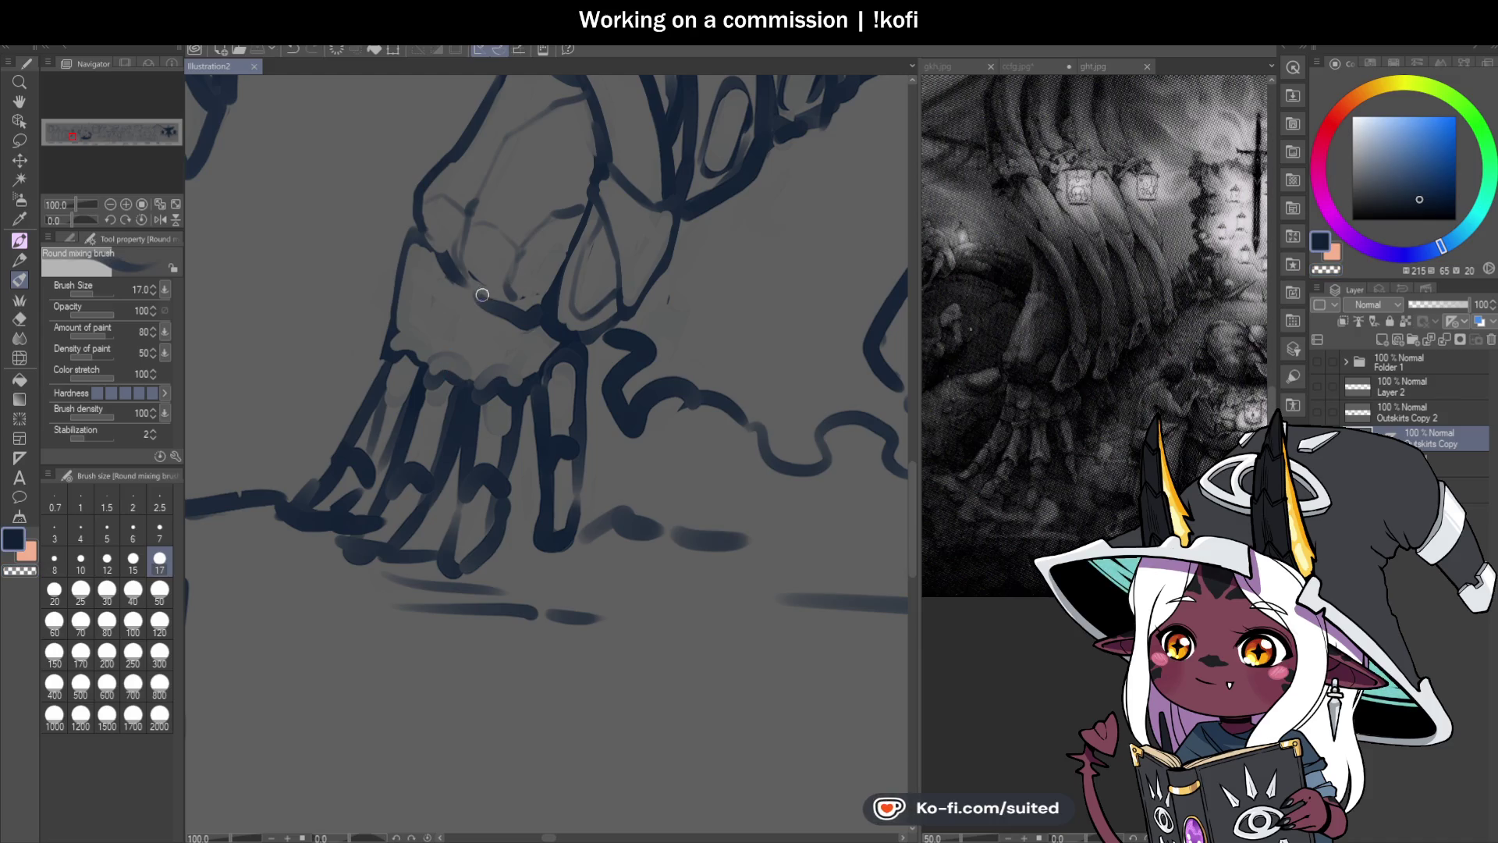
pyautogui.moveTo(476, 342); pyautogui.dragTo(472, 311)
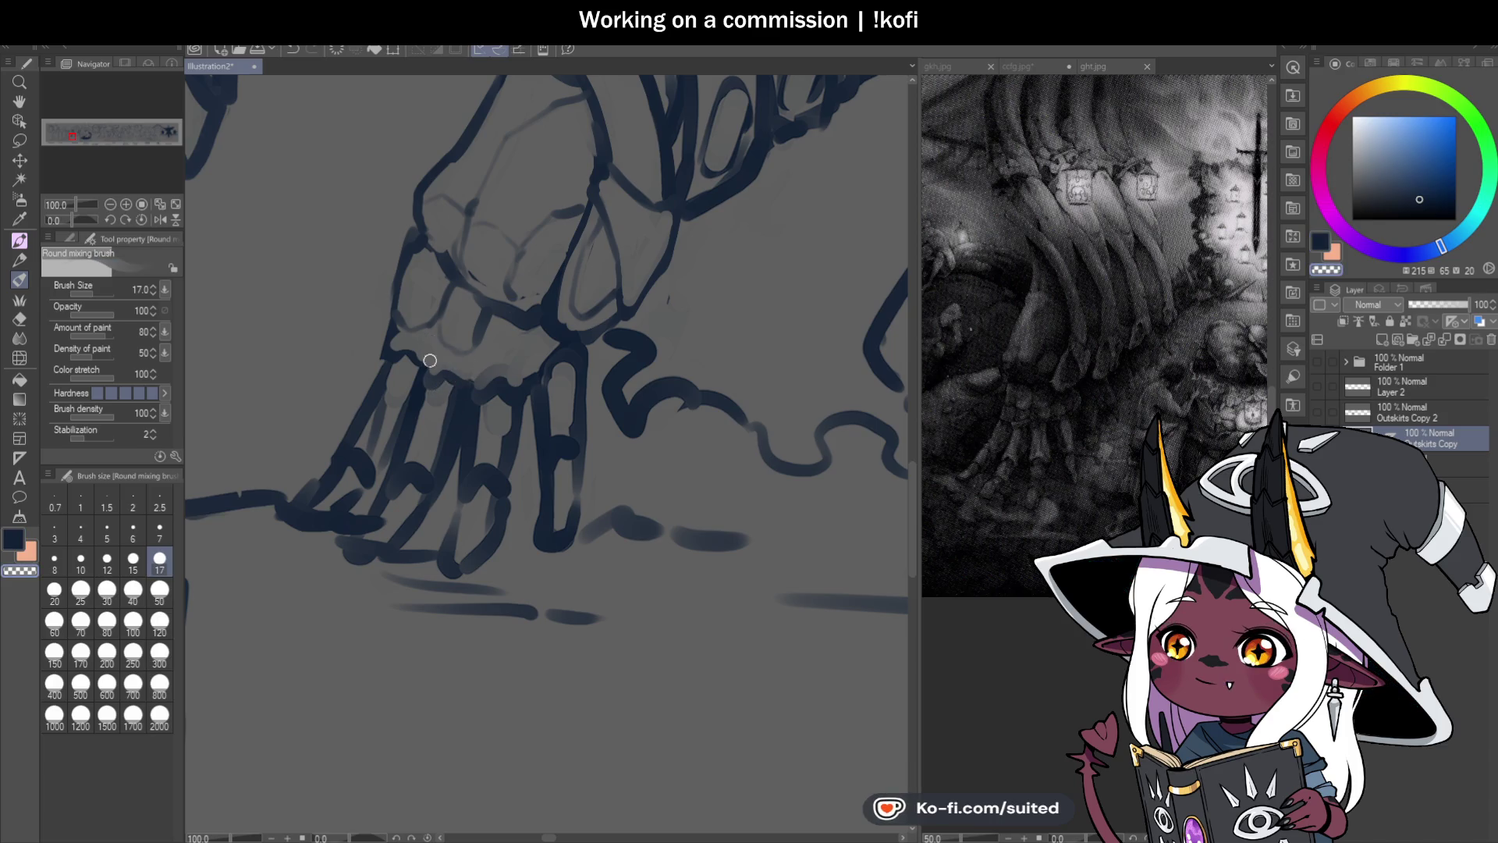
pyautogui.moveTo(488, 306)
pyautogui.mouseDown()
pyautogui.moveTo(481, 335)
pyautogui.moveTo(531, 358)
pyautogui.moveTo(482, 336)
pyautogui.mouseUp()
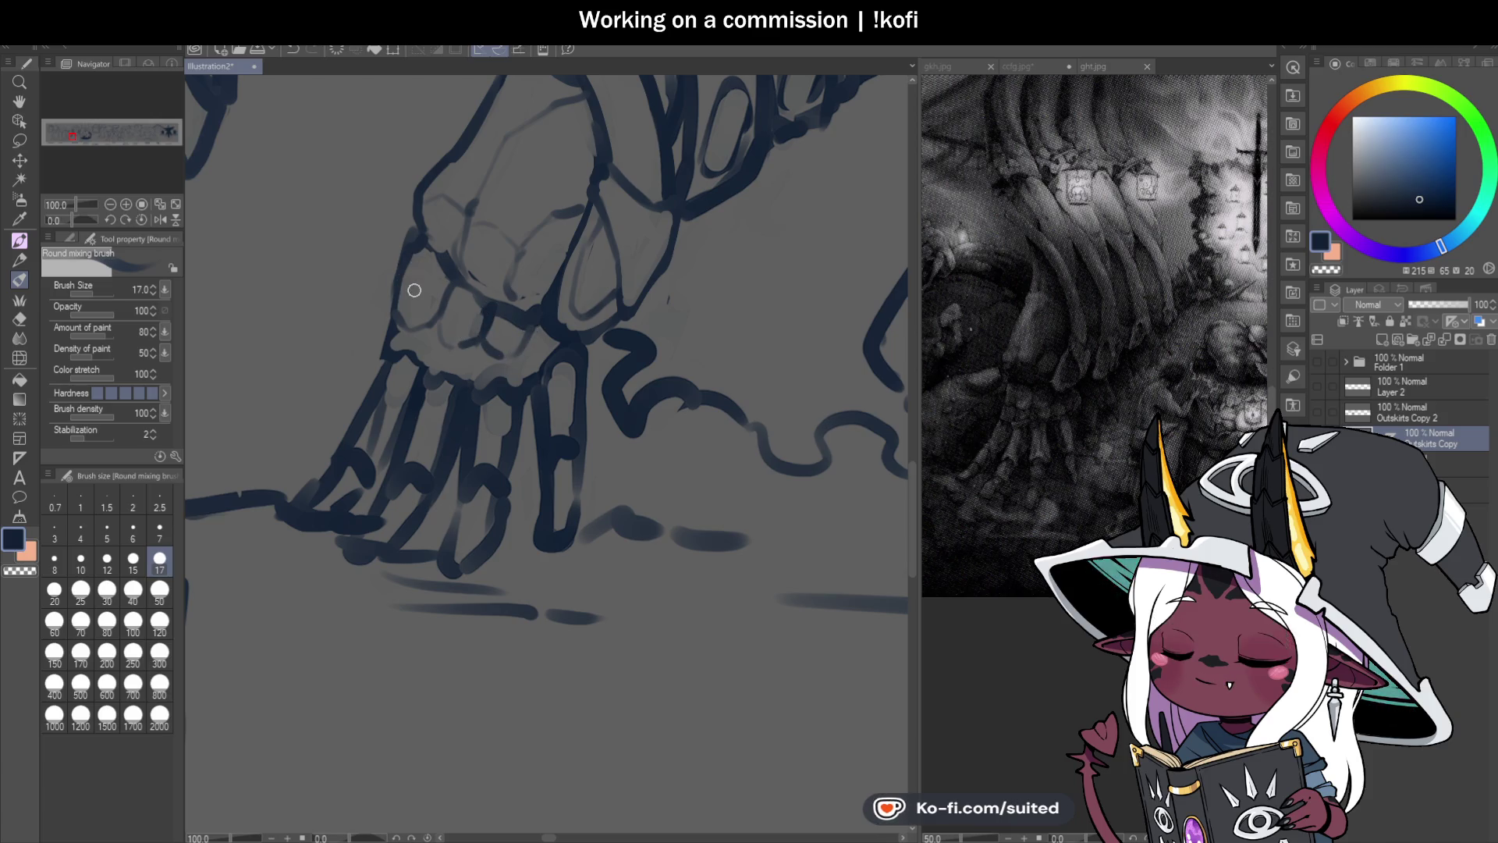
pyautogui.moveTo(405, 309); pyautogui.dragTo(381, 357)
pyautogui.moveTo(438, 319); pyautogui.dragTo(426, 339)
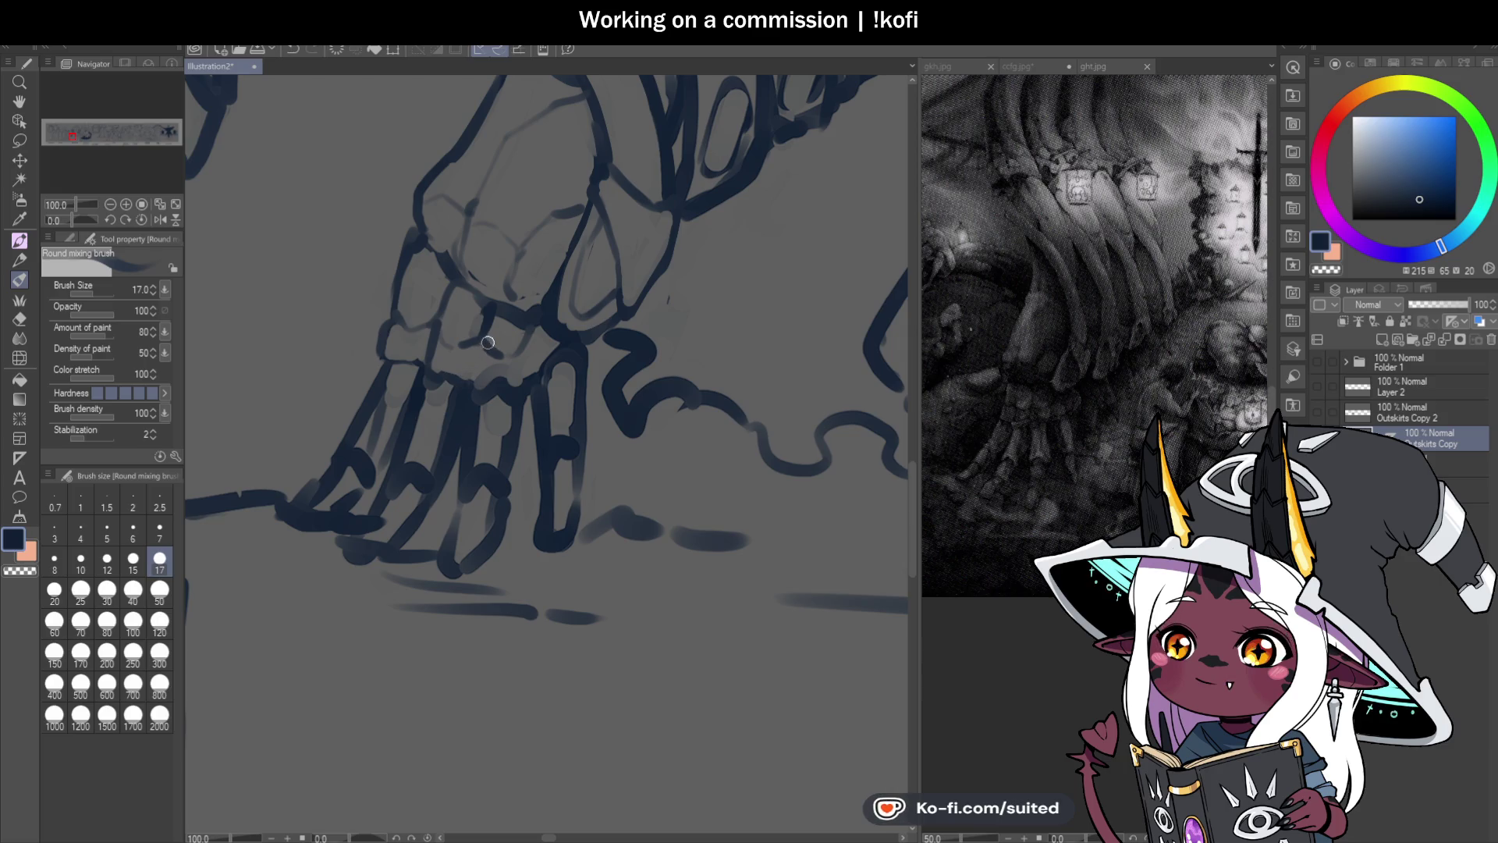
# Step: Touch up the line near the knuckles, erasing with transparent colour, and save
pyautogui.press('c')
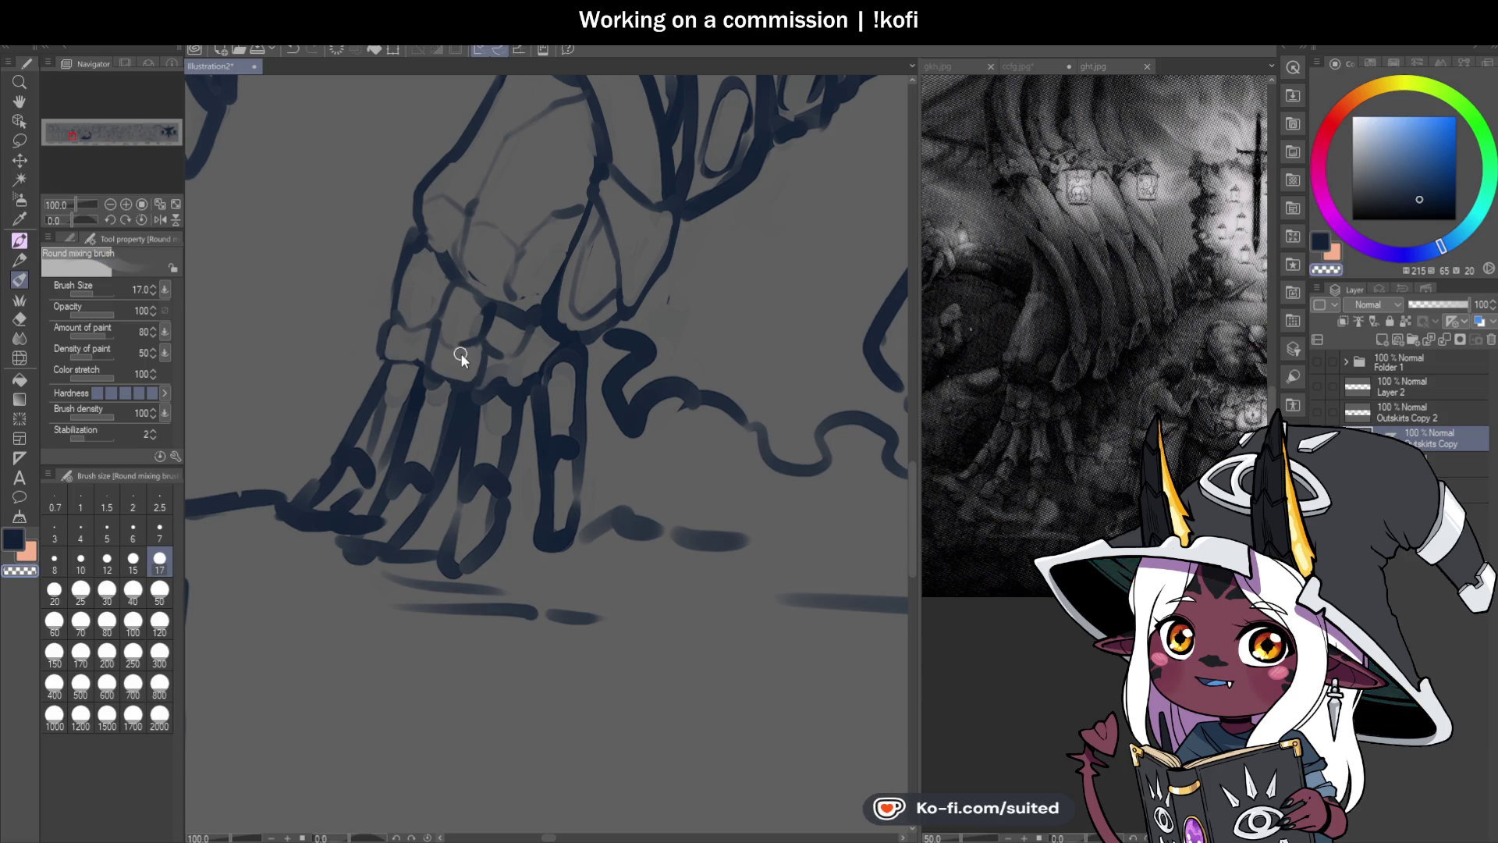
pyautogui.hotkey('ctrl', 's')
pyautogui.press('c')
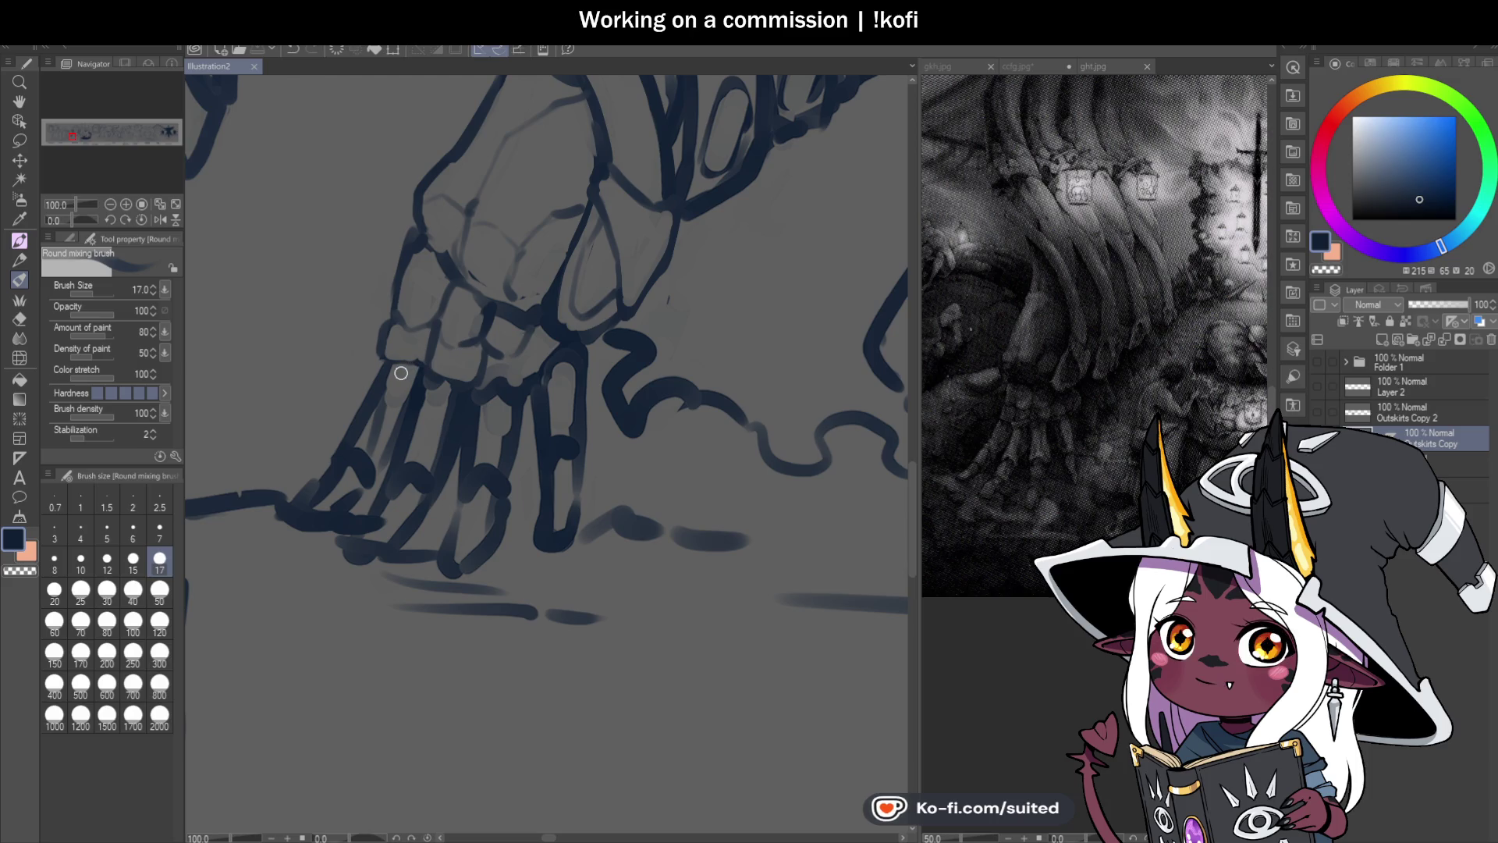
pyautogui.moveTo(521, 355); pyautogui.dragTo(529, 384)
pyautogui.press('c')
pyautogui.hotkey('ctrl', 's')
pyautogui.press('c')
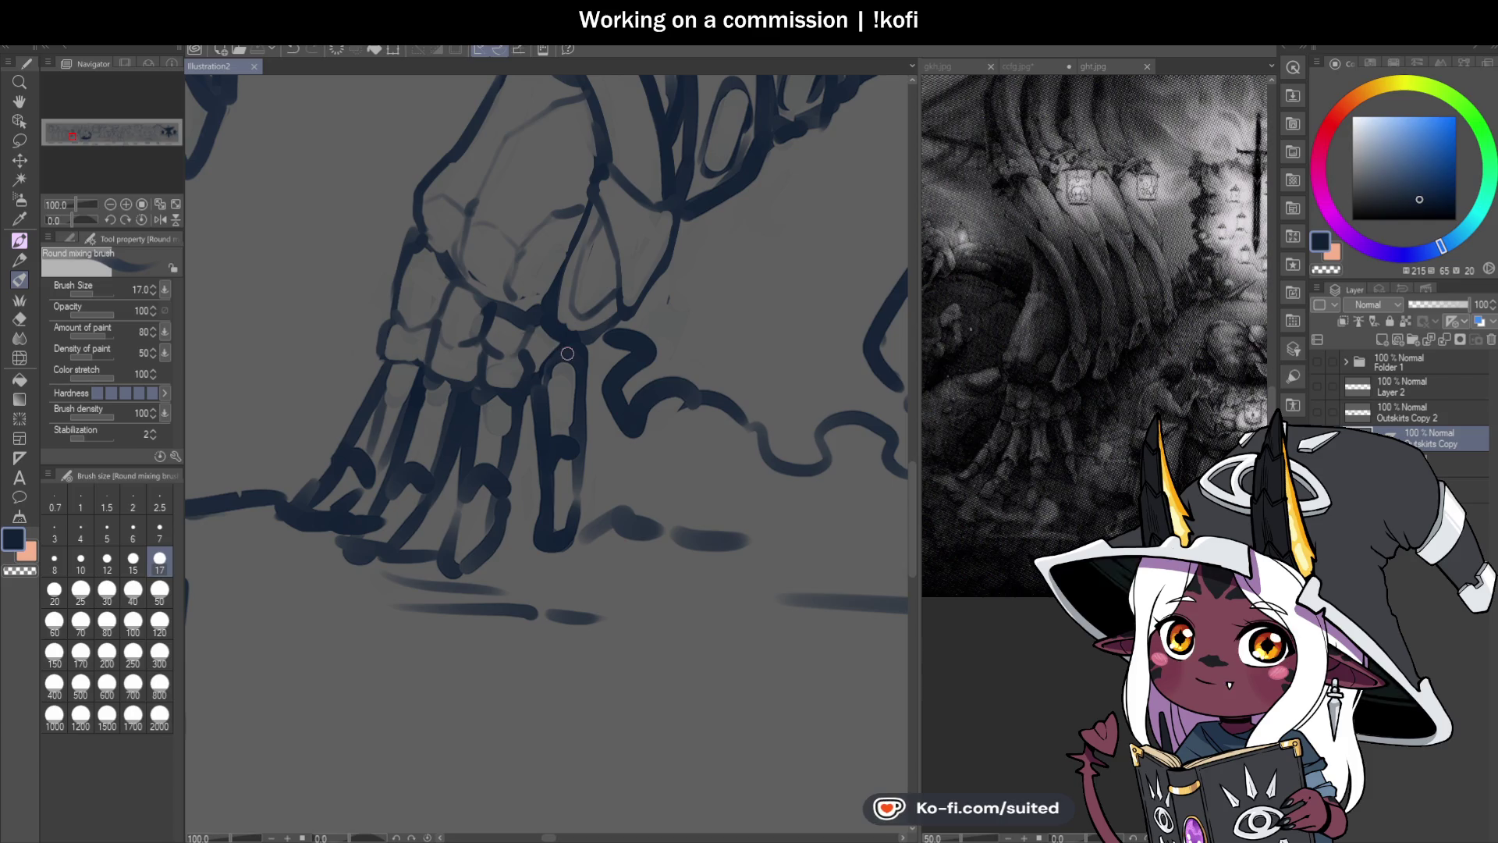
# Step: Recentre on the skeletal hand, save, and blend the lines around it
pyautogui.moveTo(509, 307)
pyautogui.mouseDown()
pyautogui.moveTo(583, 334)
pyautogui.moveTo(577, 347)
pyautogui.moveTo(556, 285)
pyautogui.mouseUp()
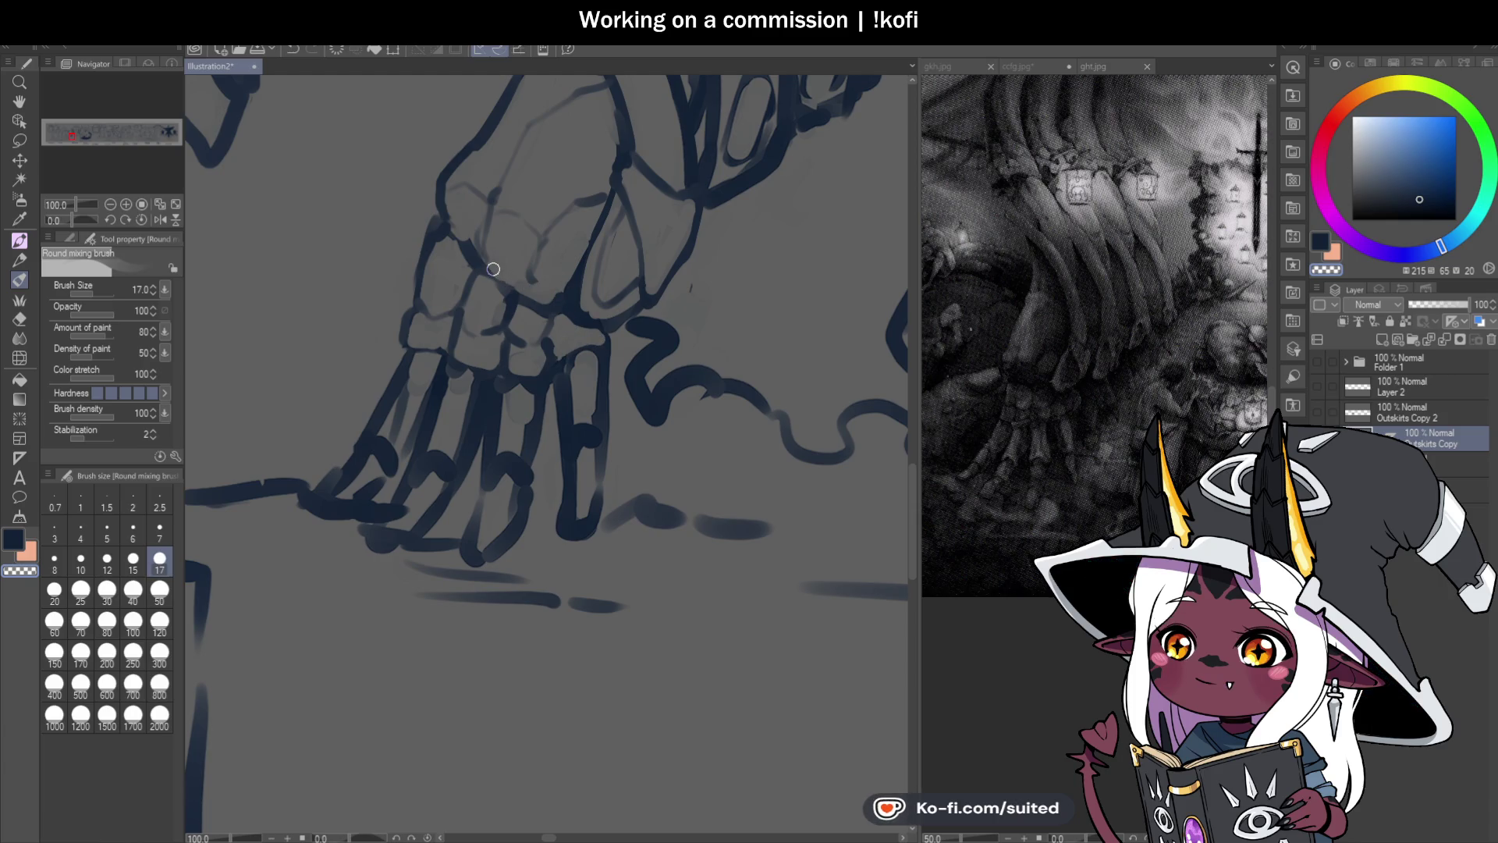
pyautogui.hotkey('ctrl', 's')
pyautogui.moveTo(516, 290); pyautogui.dragTo(620, 349)
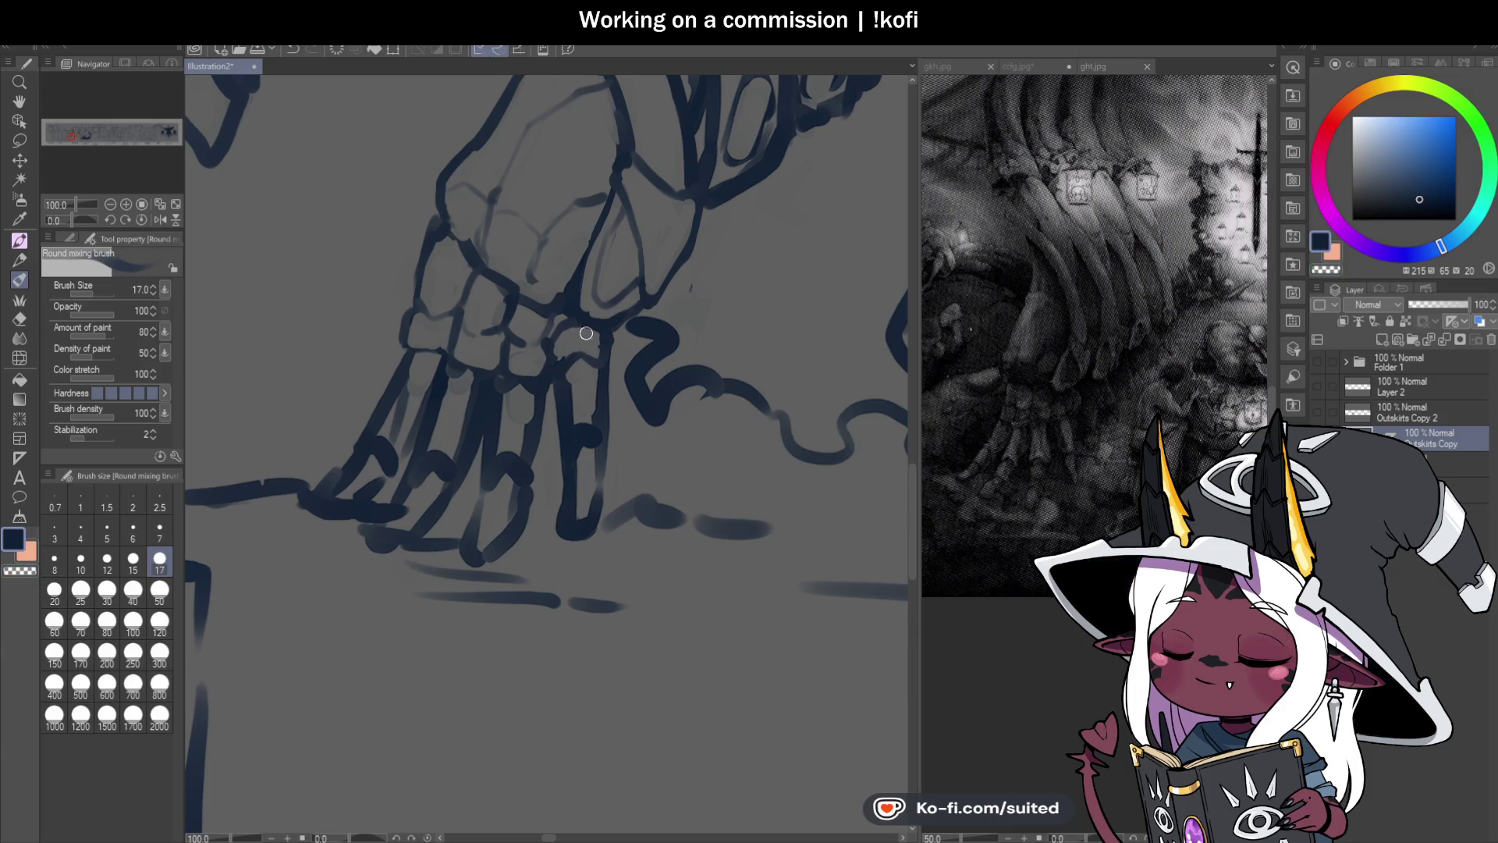
pyautogui.scroll(-5, 568, 405)
pyautogui.scroll(2, 575, 444)
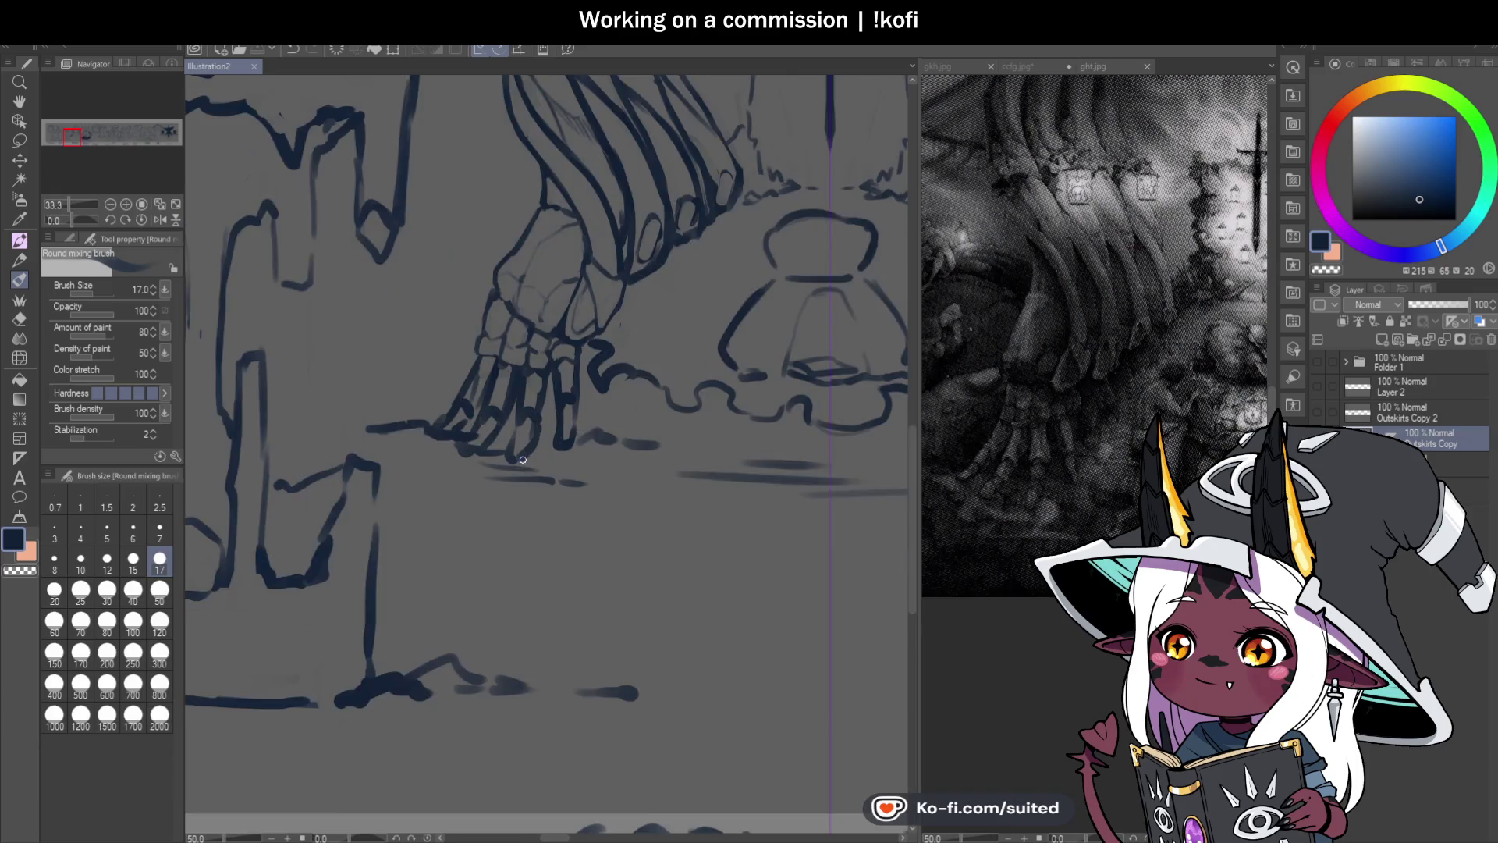
# Step: Erase stray lines near the fingertips with transparent colour, save, then soften the fingertip lines
pyautogui.press('c')
pyautogui.moveTo(463, 326); pyautogui.dragTo(504, 394)
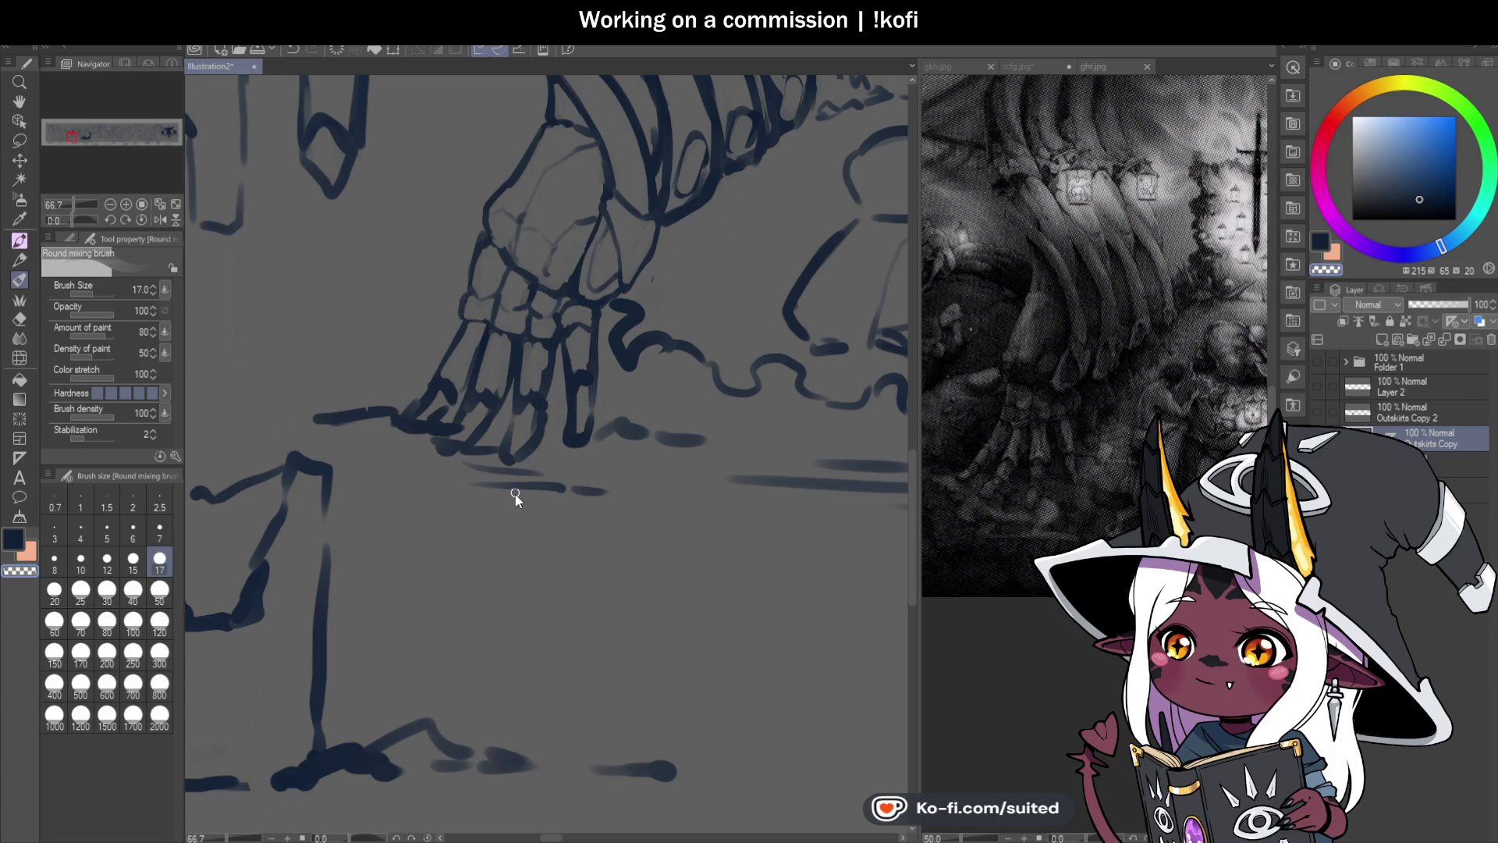
pyautogui.hotkey('ctrl', 's')
pyautogui.scroll(-1, 515, 492)
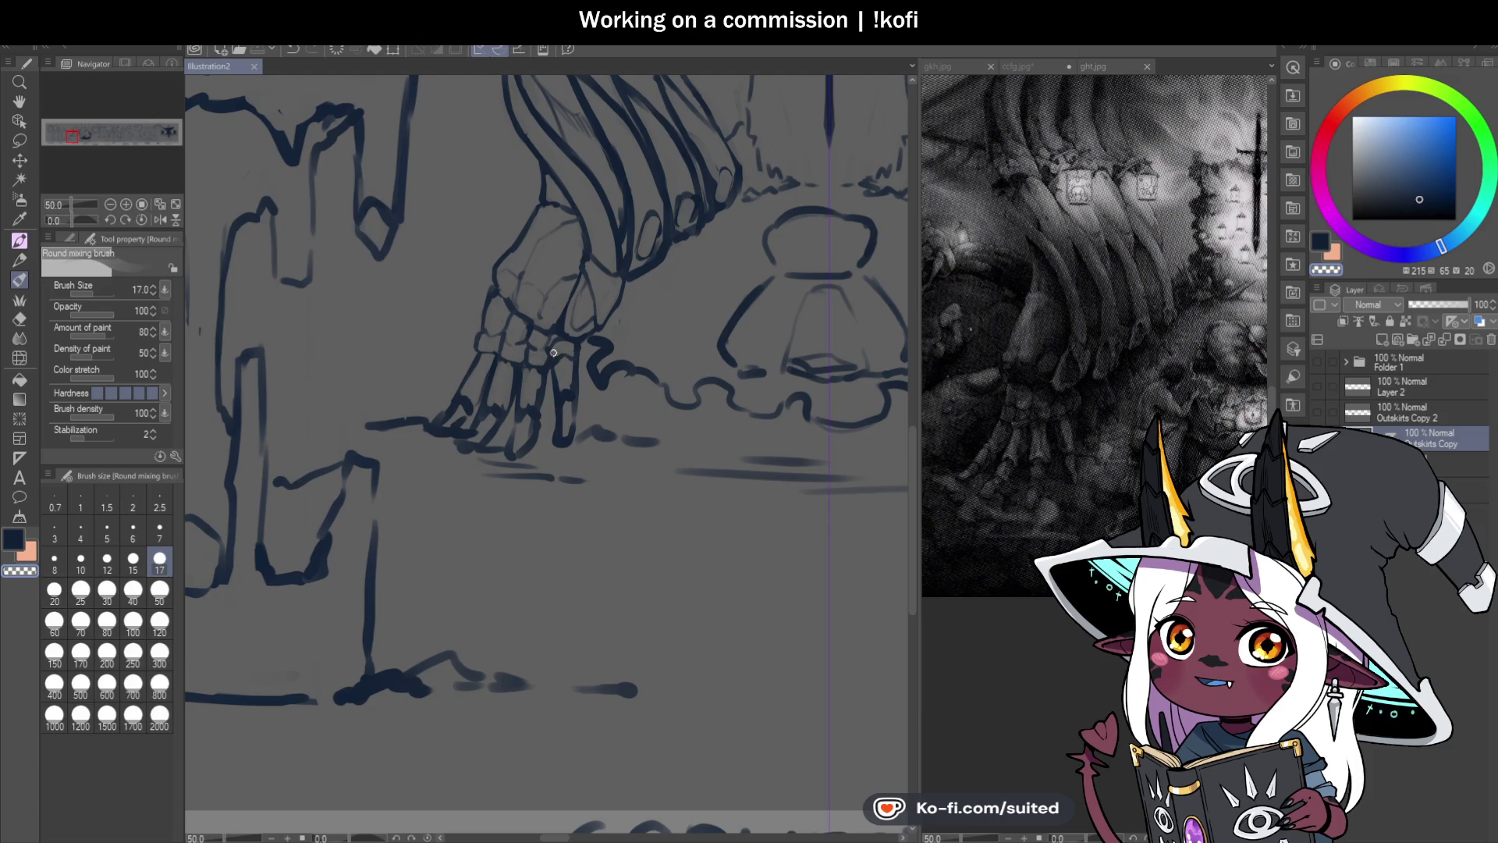
pyautogui.scroll(3, 545, 426)
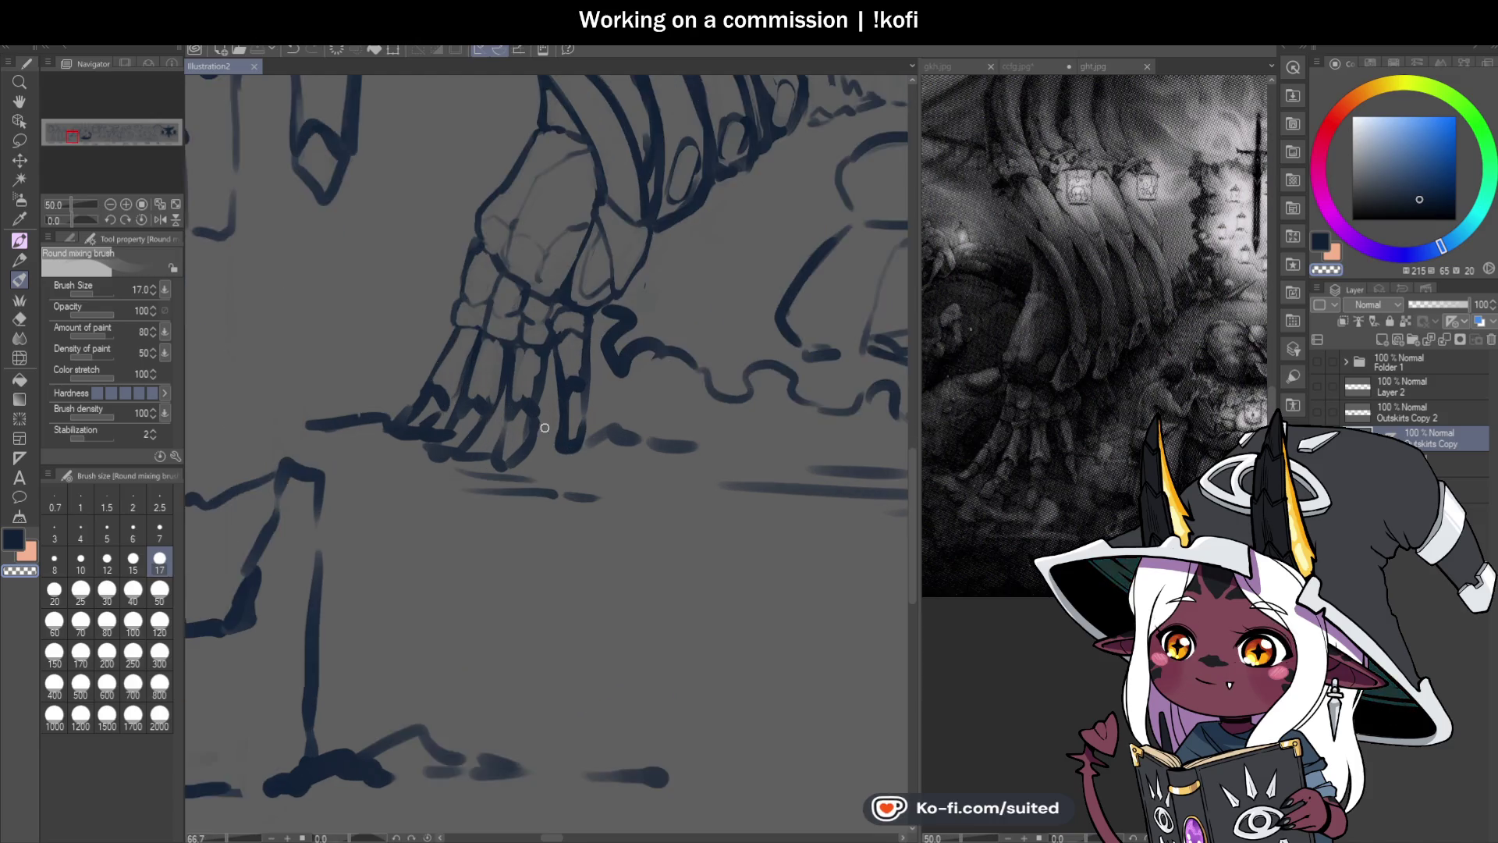
pyautogui.moveTo(596, 290)
pyautogui.mouseDown()
pyautogui.moveTo(576, 339)
pyautogui.moveTo(599, 334)
pyautogui.mouseUp()
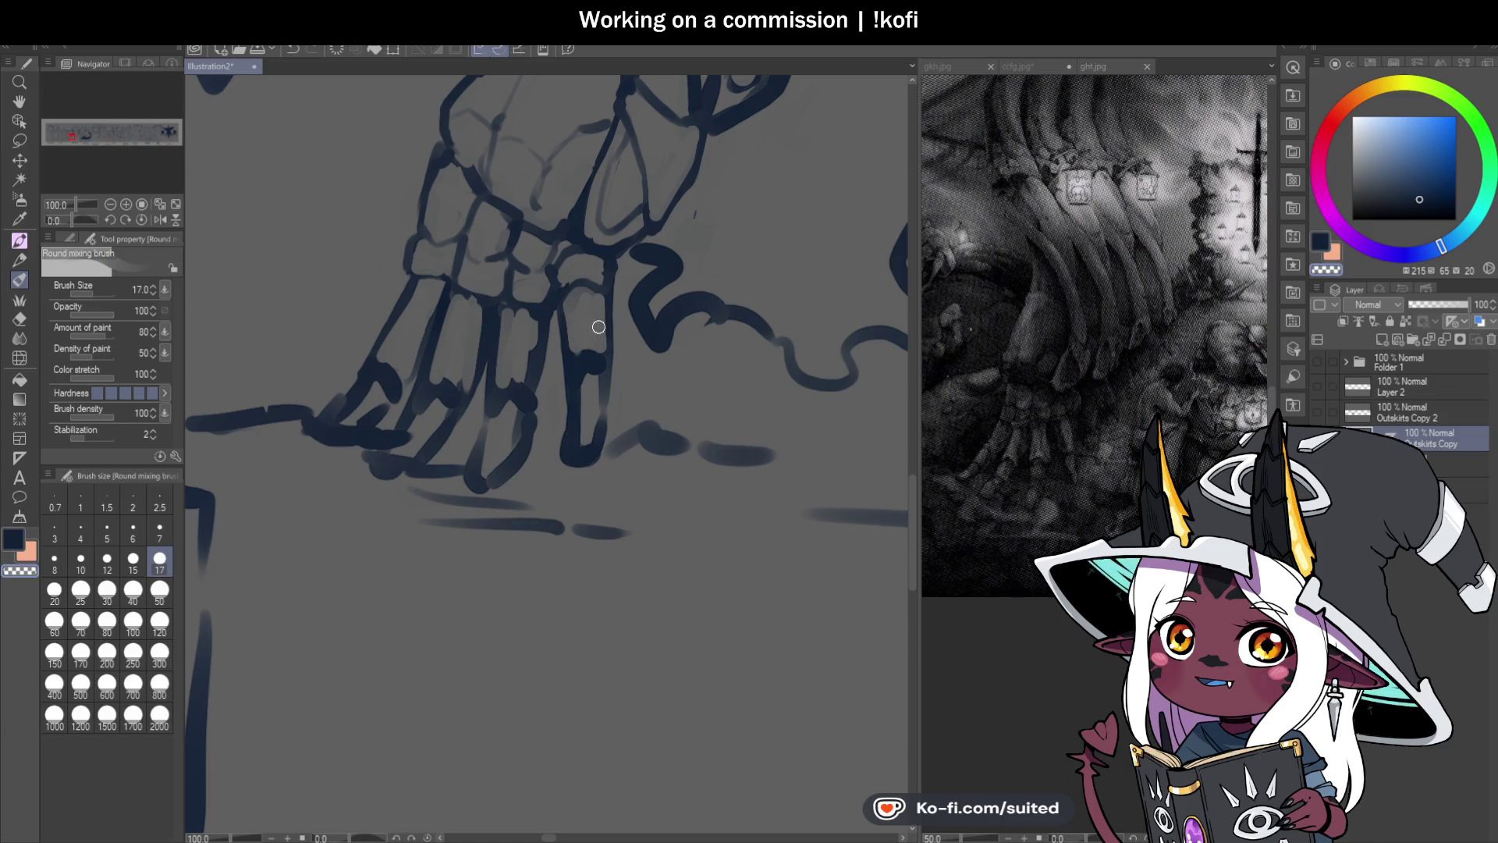
# Step: Rework and darken the rightmost finger's outline, saving after each stroke
pyautogui.hotkey('ctrl', 's')
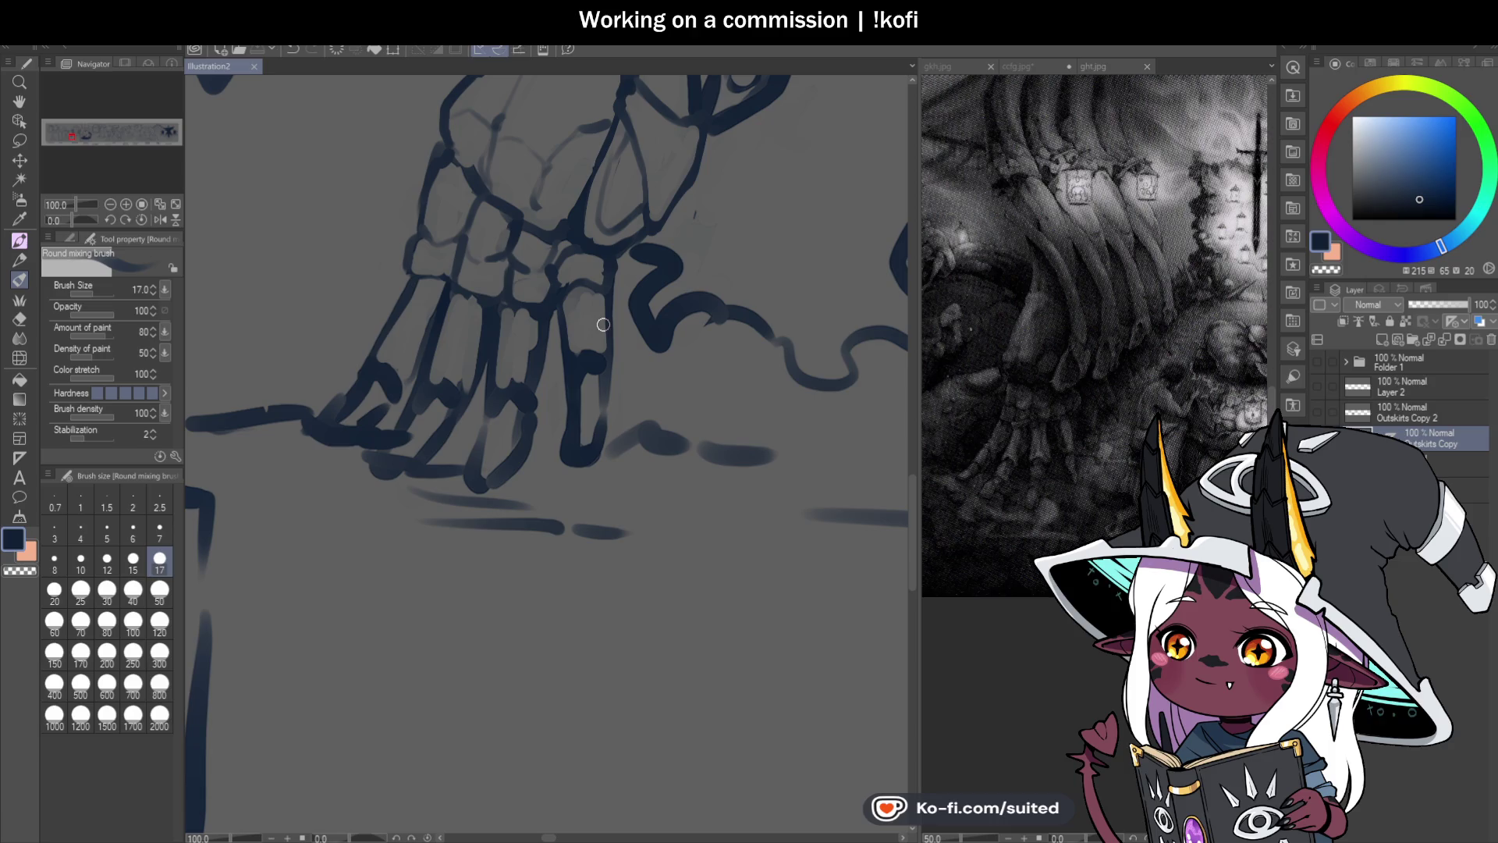
pyautogui.moveTo(554, 290)
pyautogui.mouseDown()
pyautogui.moveTo(576, 330)
pyautogui.moveTo(601, 323)
pyautogui.moveTo(575, 315)
pyautogui.mouseUp()
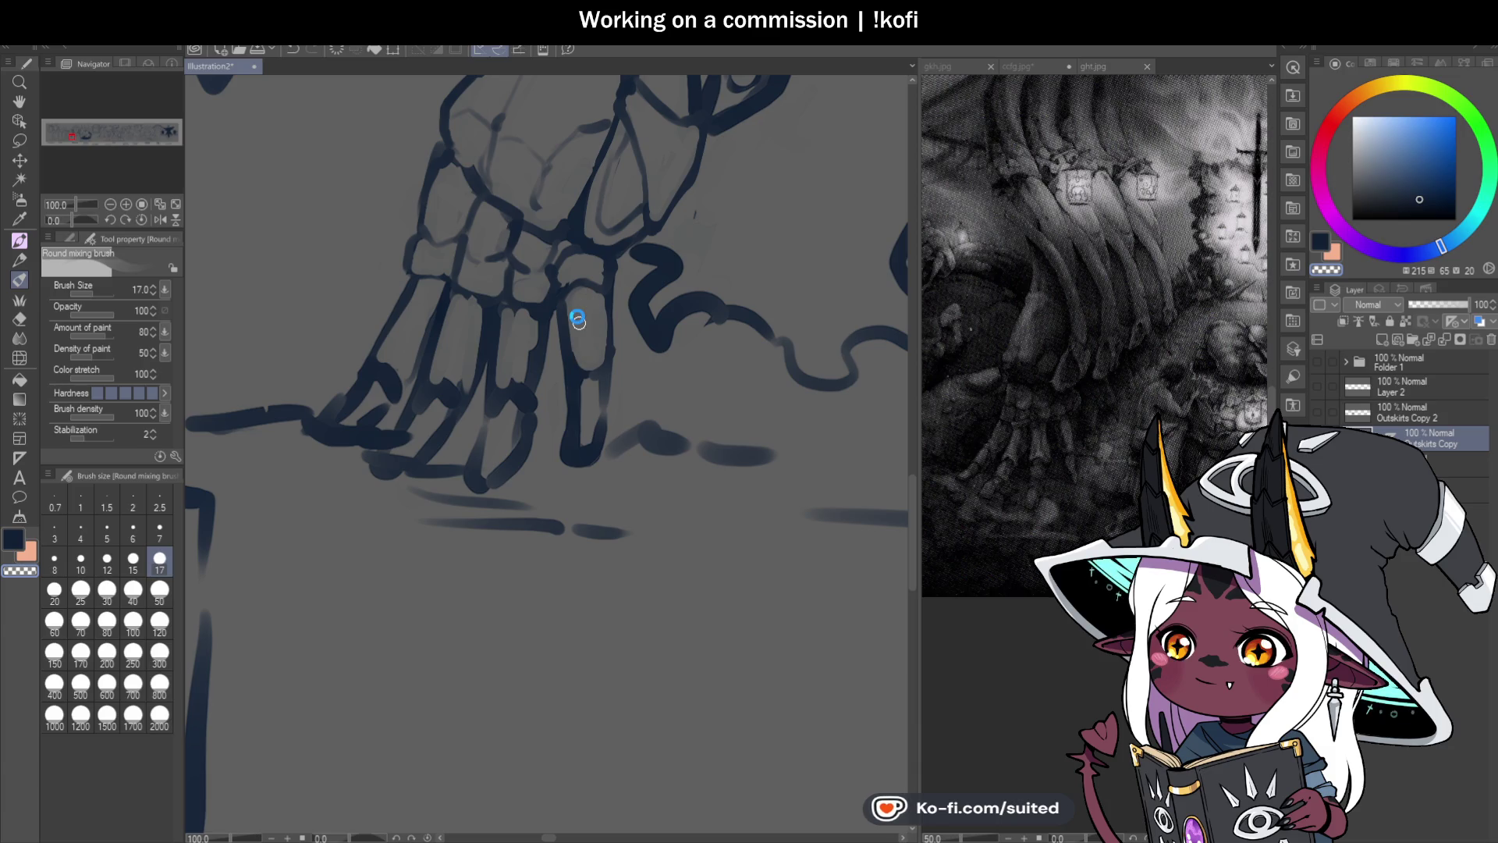
pyautogui.hotkey('ctrl', 's')
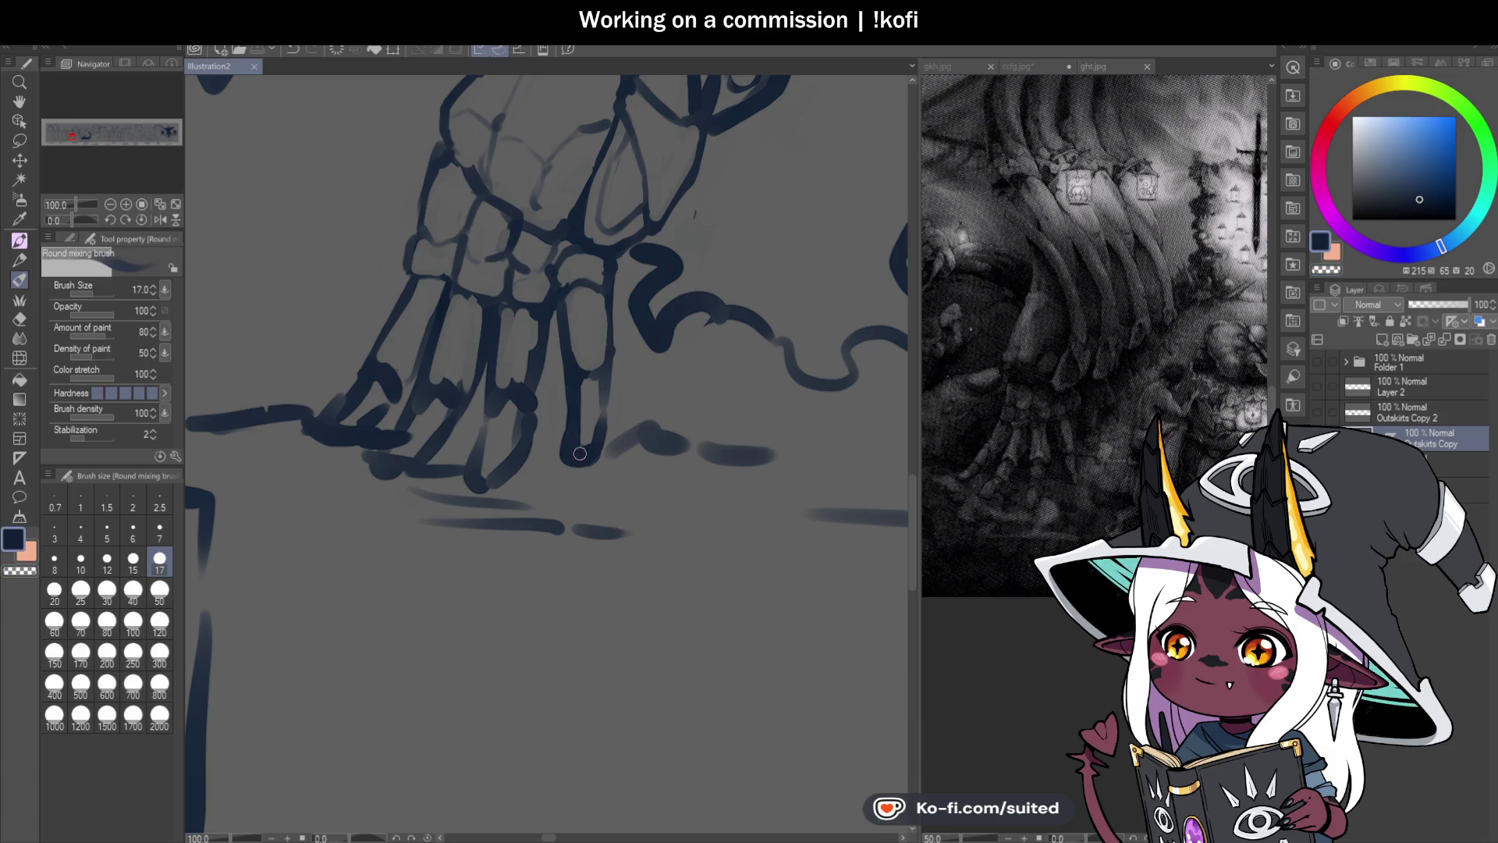
pyautogui.moveTo(571, 381); pyautogui.dragTo(609, 366)
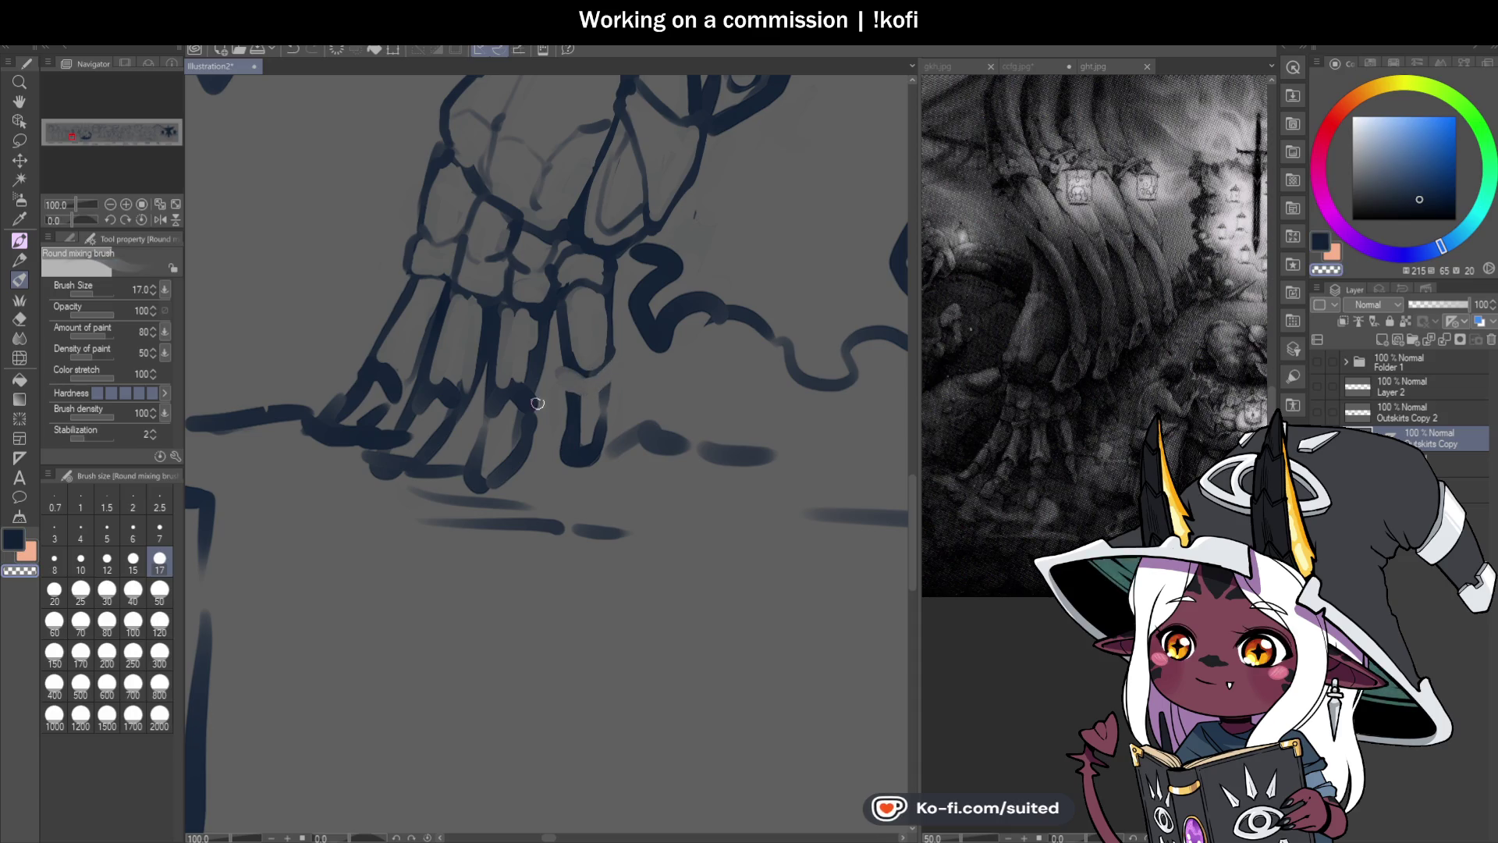
pyautogui.hotkey('ctrl', 's')
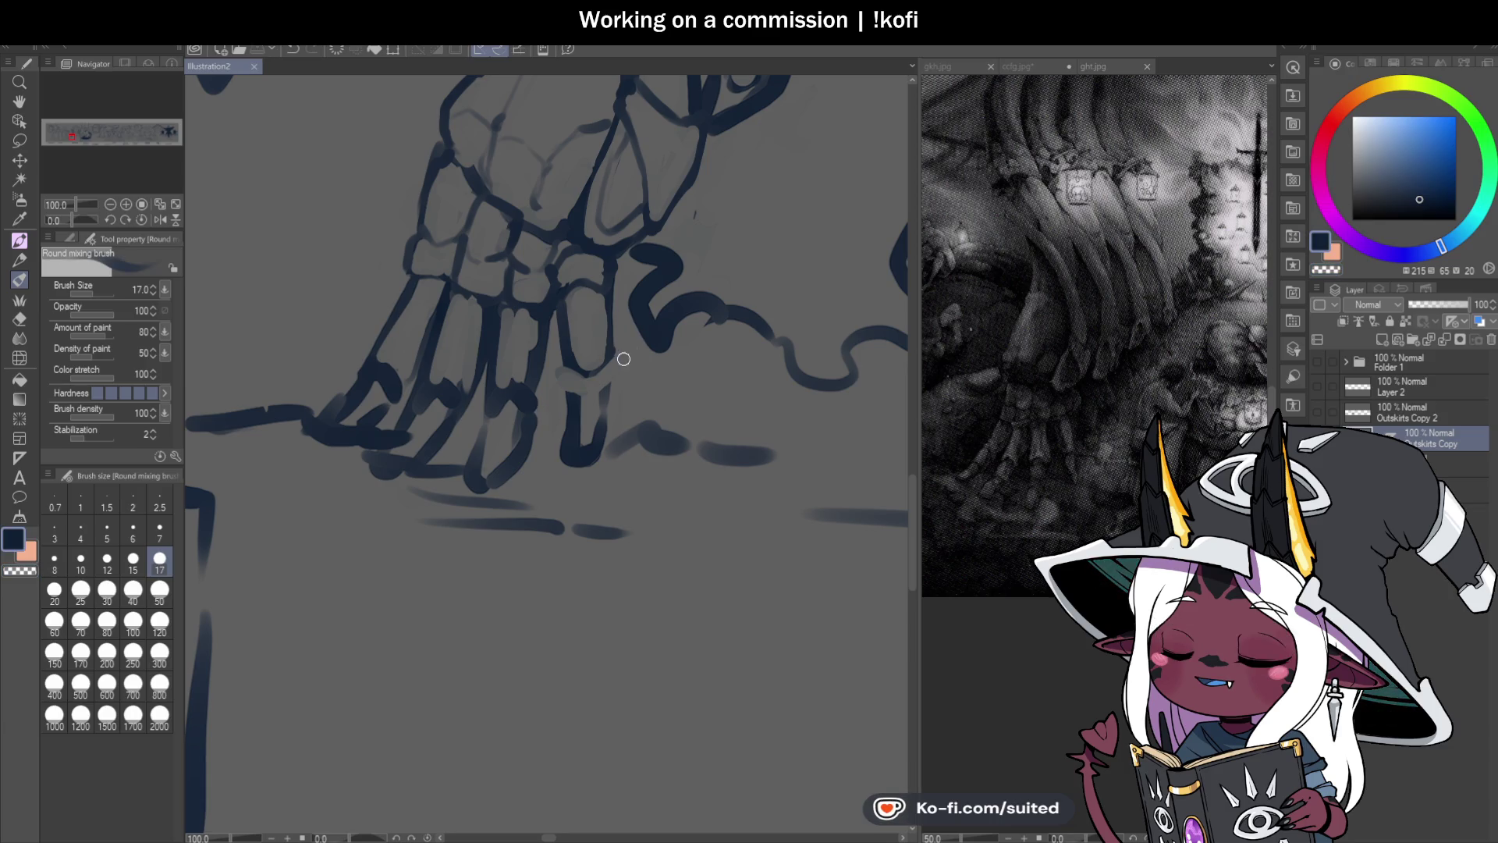
pyautogui.moveTo(578, 352); pyautogui.dragTo(571, 399)
# Step: Erase the old rightmost finger lines and tip, then draw a new navy outline
pyautogui.press('c')
pyautogui.moveTo(577, 468); pyautogui.dragTo(602, 391)
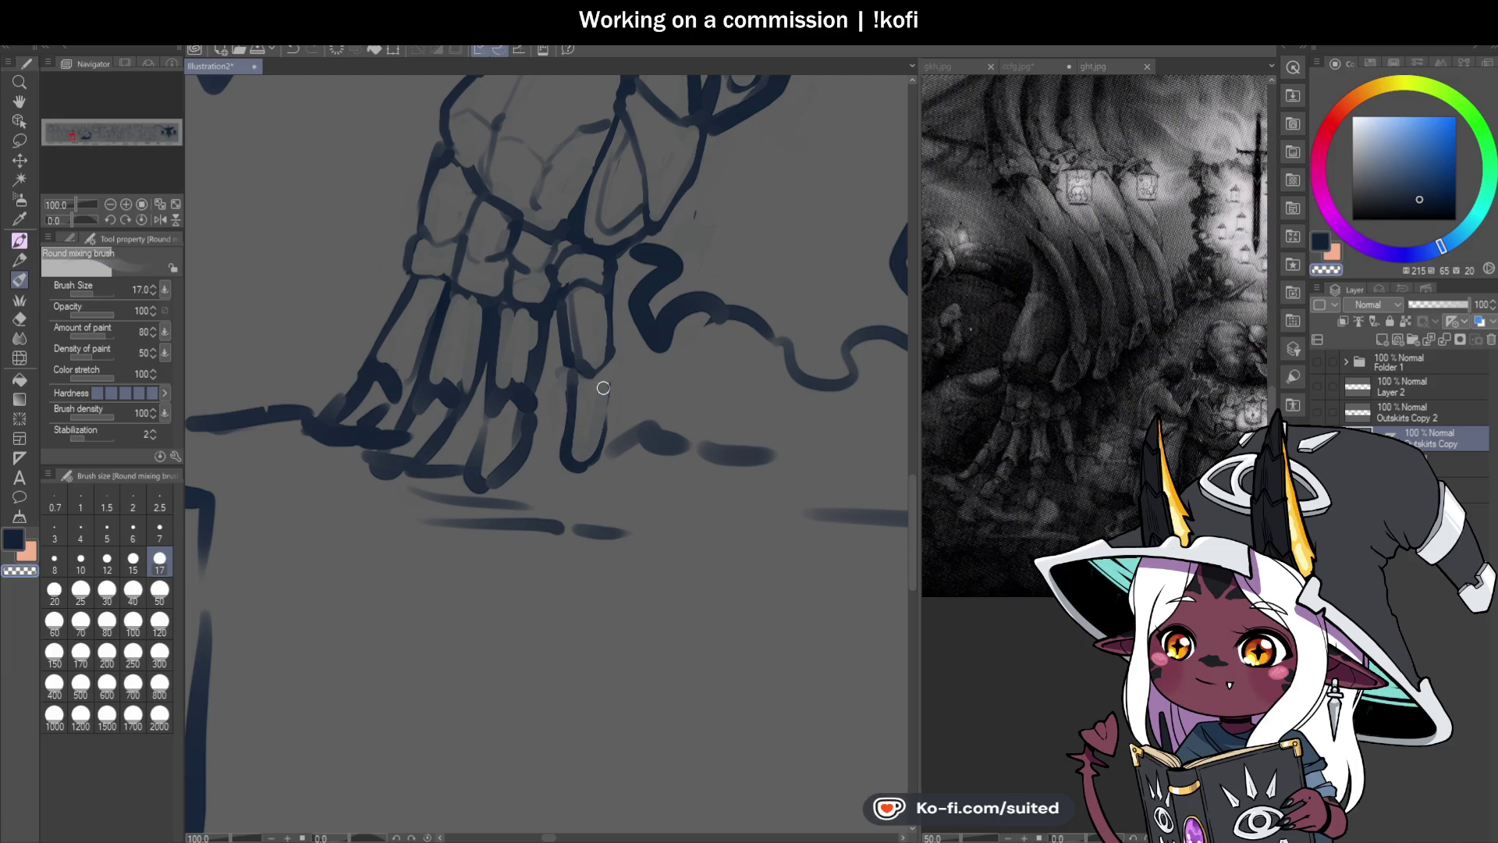
pyautogui.moveTo(581, 448)
pyautogui.mouseDown()
pyautogui.moveTo(568, 449)
pyautogui.moveTo(607, 376)
pyautogui.mouseUp()
pyautogui.press('c')
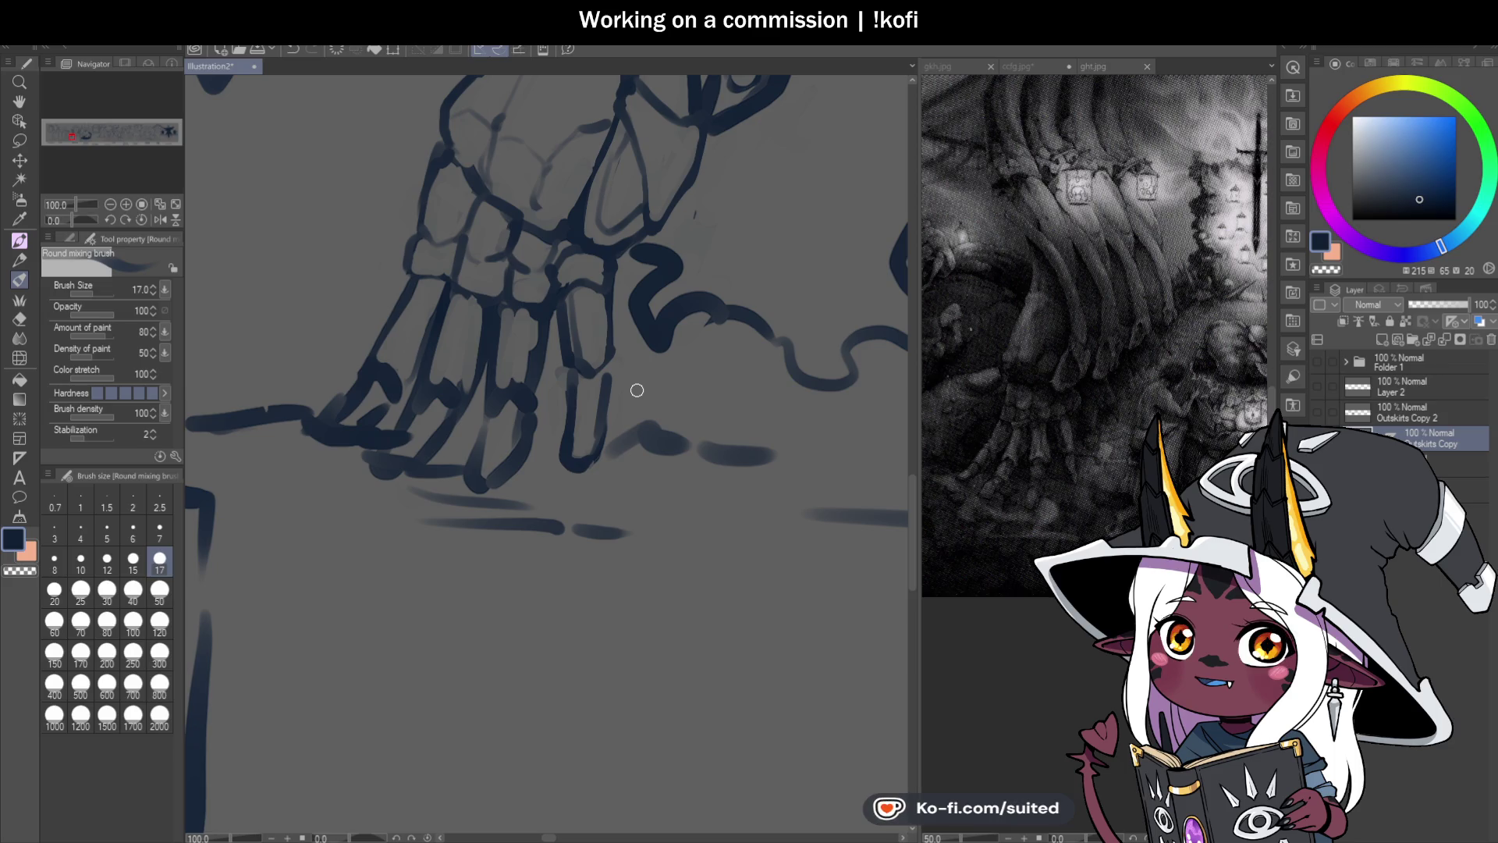
pyautogui.press('c')
pyautogui.moveTo(586, 373)
pyautogui.mouseDown()
pyautogui.moveTo(568, 422)
pyautogui.moveTo(595, 458)
pyautogui.moveTo(607, 382)
pyautogui.mouseUp()
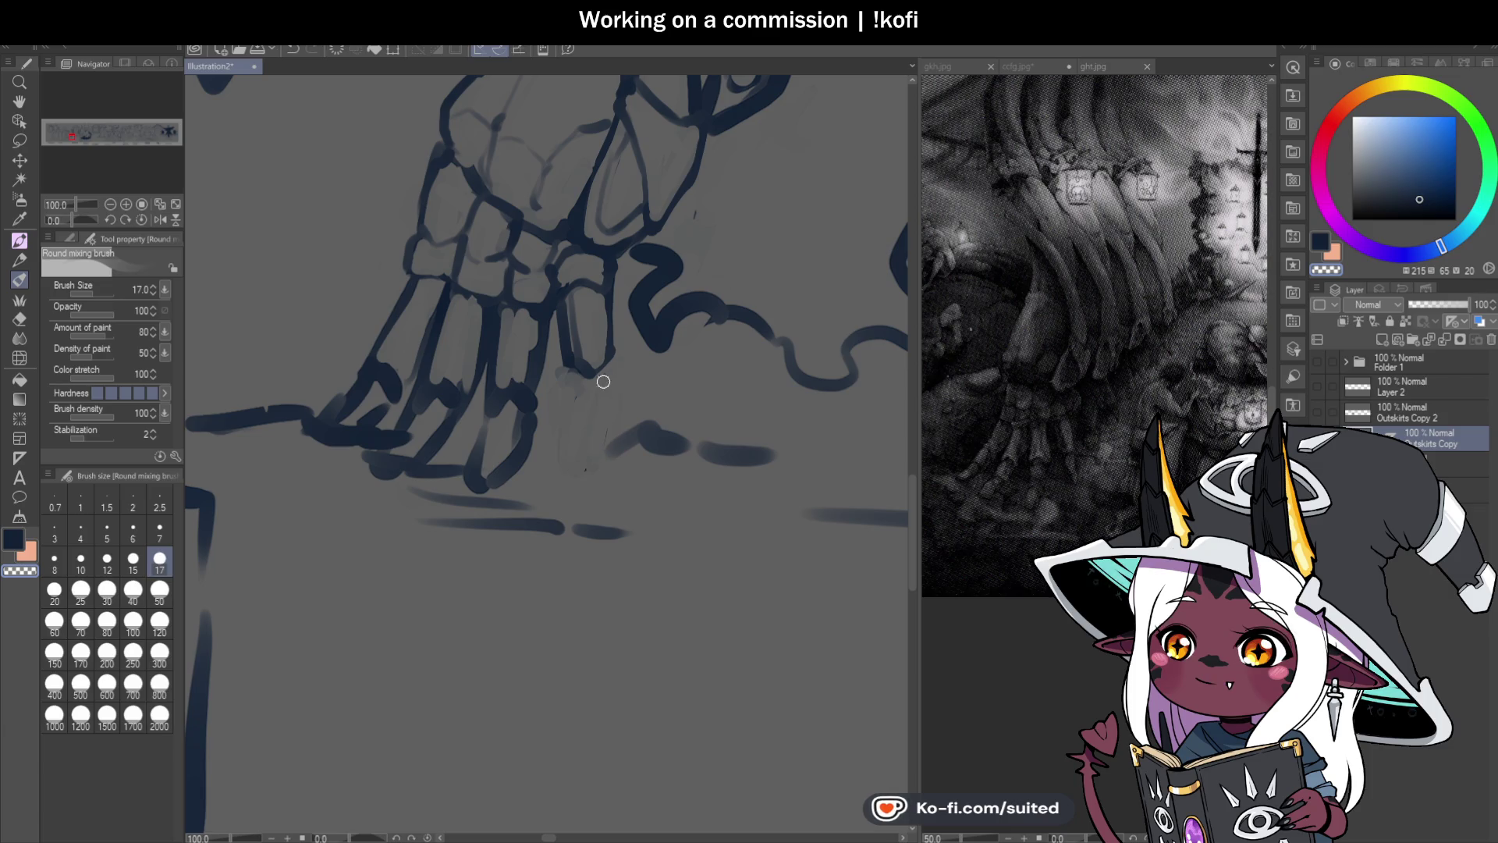
pyautogui.press('c')
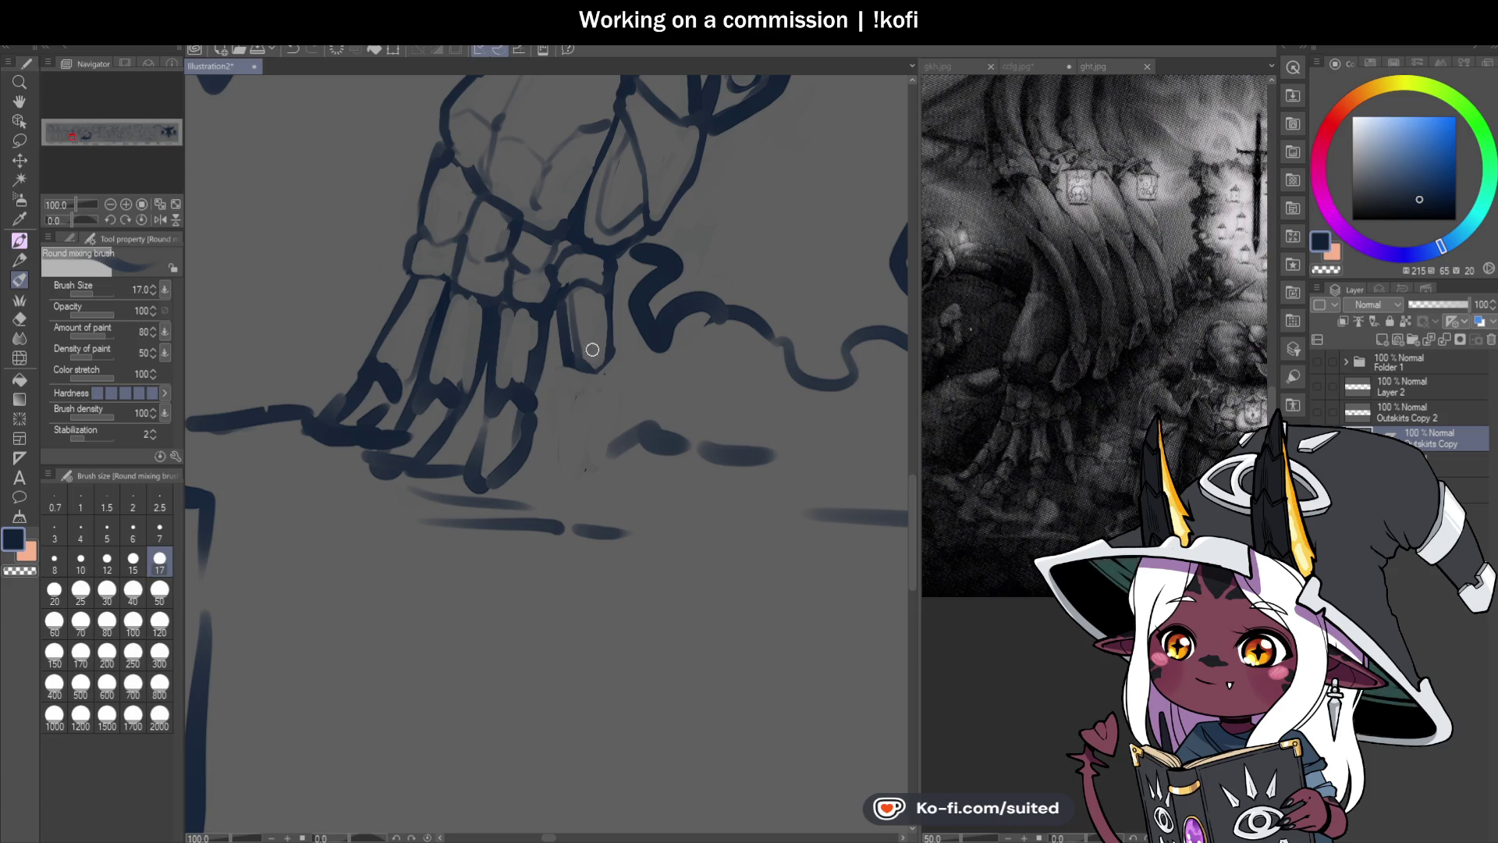
pyautogui.moveTo(576, 413)
pyautogui.mouseDown()
pyautogui.moveTo(589, 468)
pyautogui.moveTo(604, 369)
pyautogui.mouseUp()
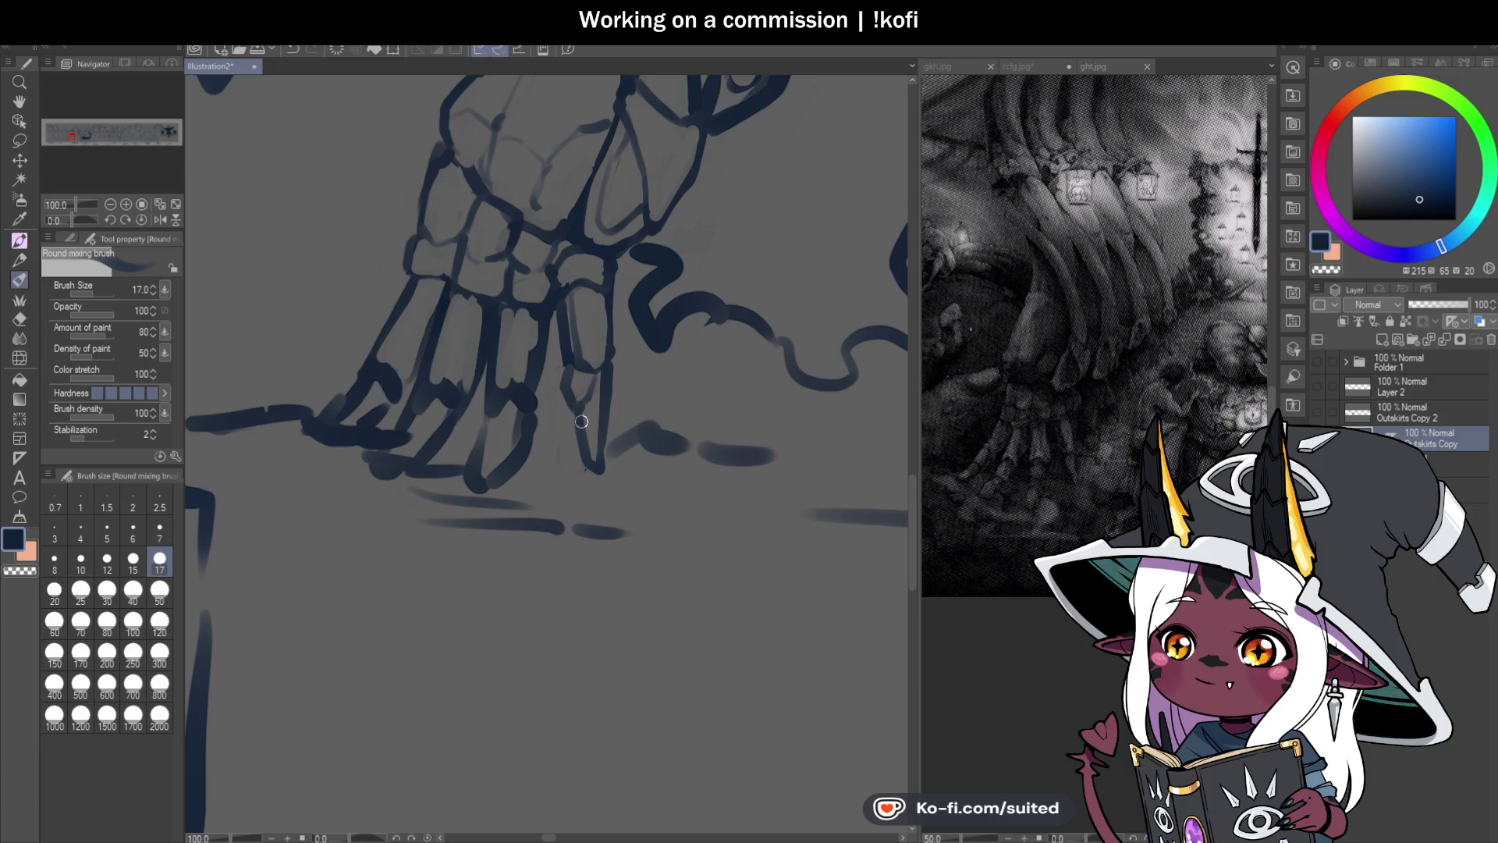
pyautogui.scroll(-4, 603, 467)
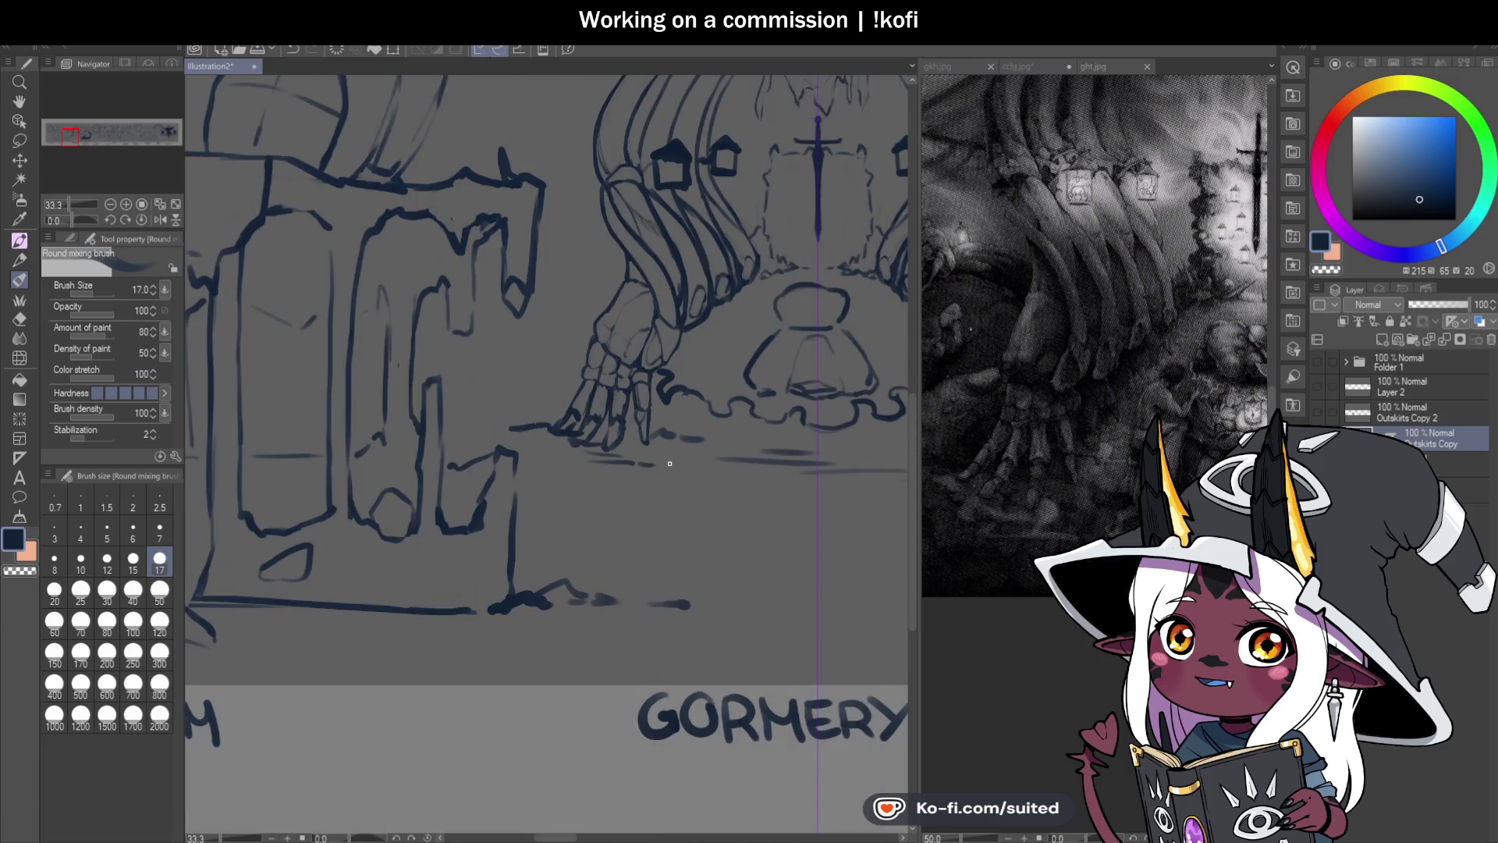
# Step: Thicken and extend the lower finger bone, then save
pyautogui.scroll(4, 643, 441)
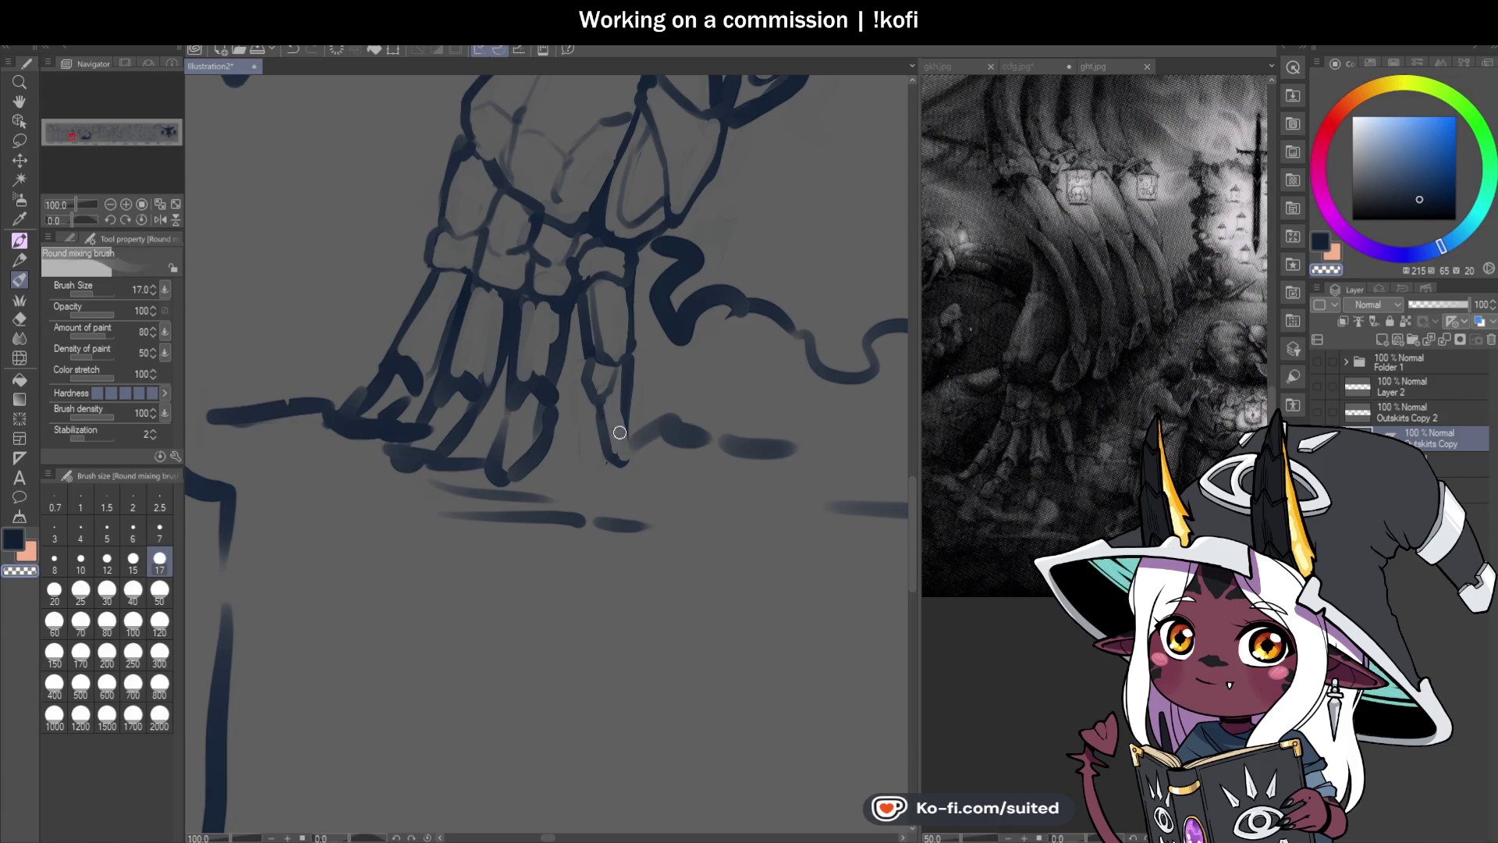
pyautogui.moveTo(601, 429); pyautogui.dragTo(618, 465)
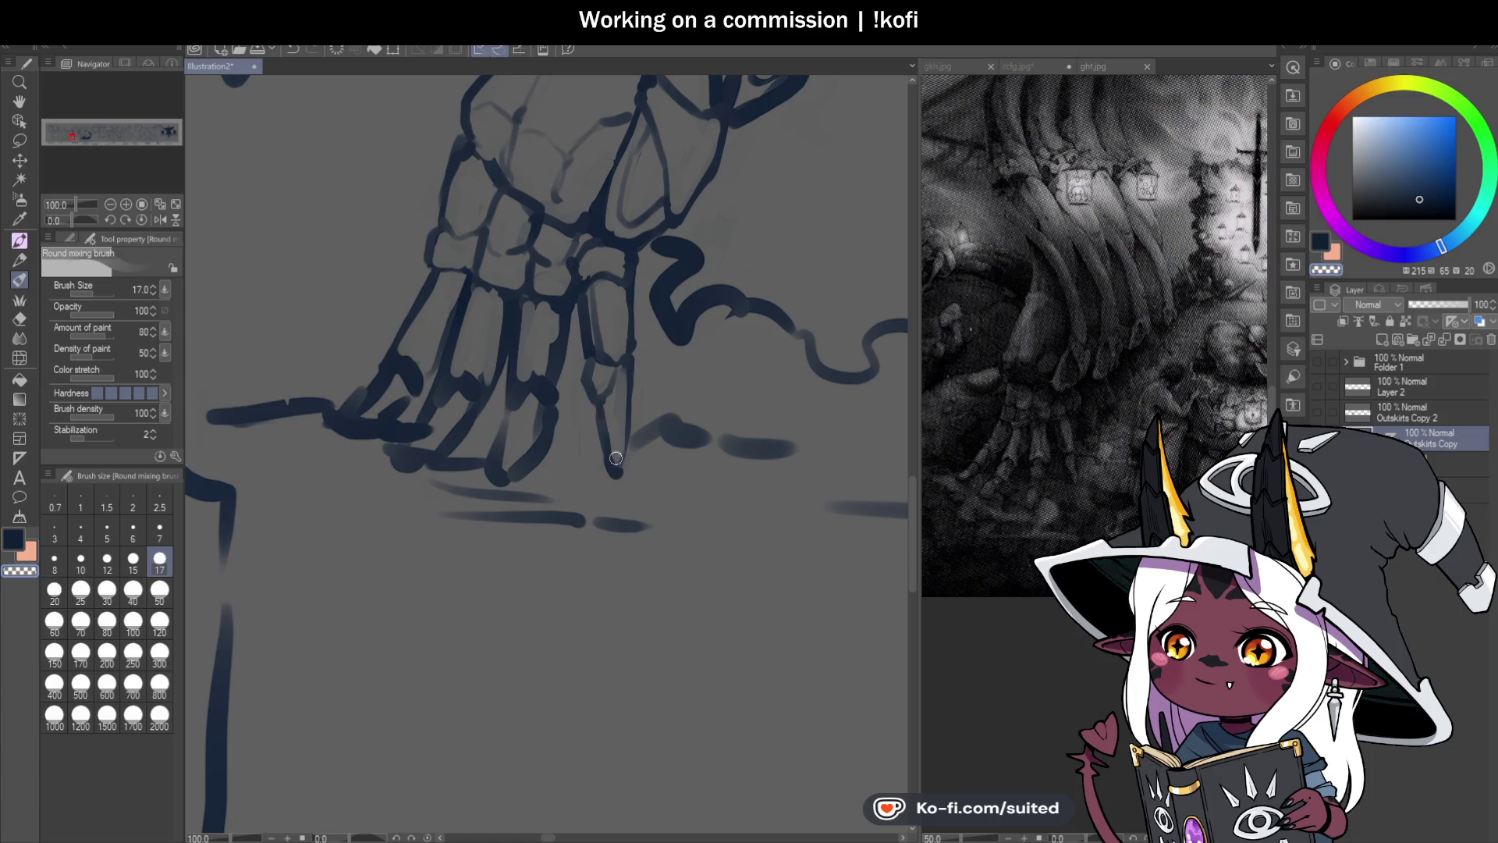
pyautogui.hotkey('ctrl', 's')
# Step: Blend and reshape the dark lines and bumps between the fingers, saving midway
pyautogui.scroll(-2, 724, 395)
pyautogui.scroll(2, 699, 354)
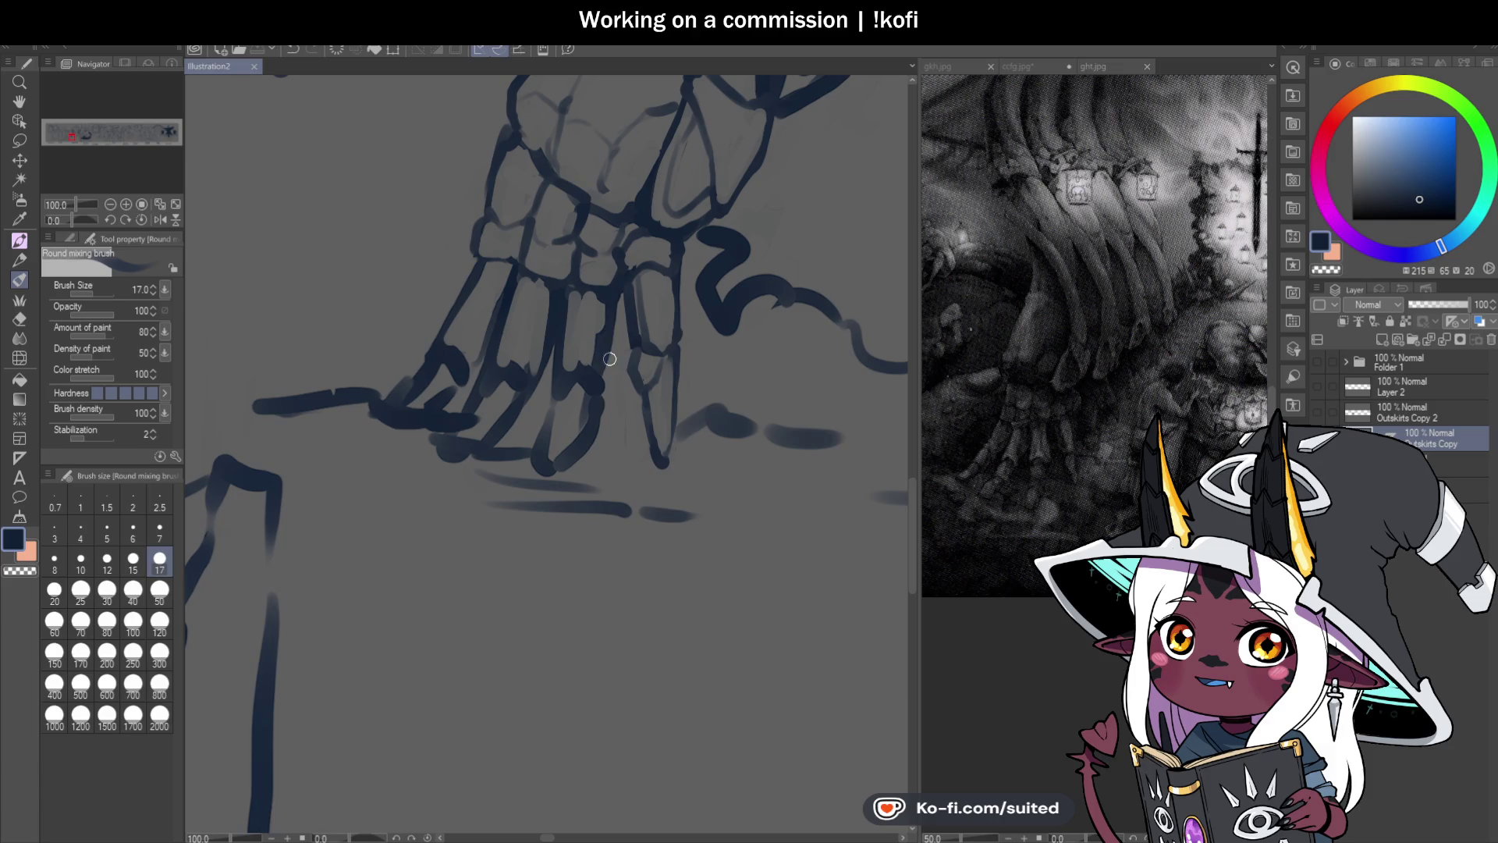
pyautogui.moveTo(610, 302); pyautogui.dragTo(602, 371)
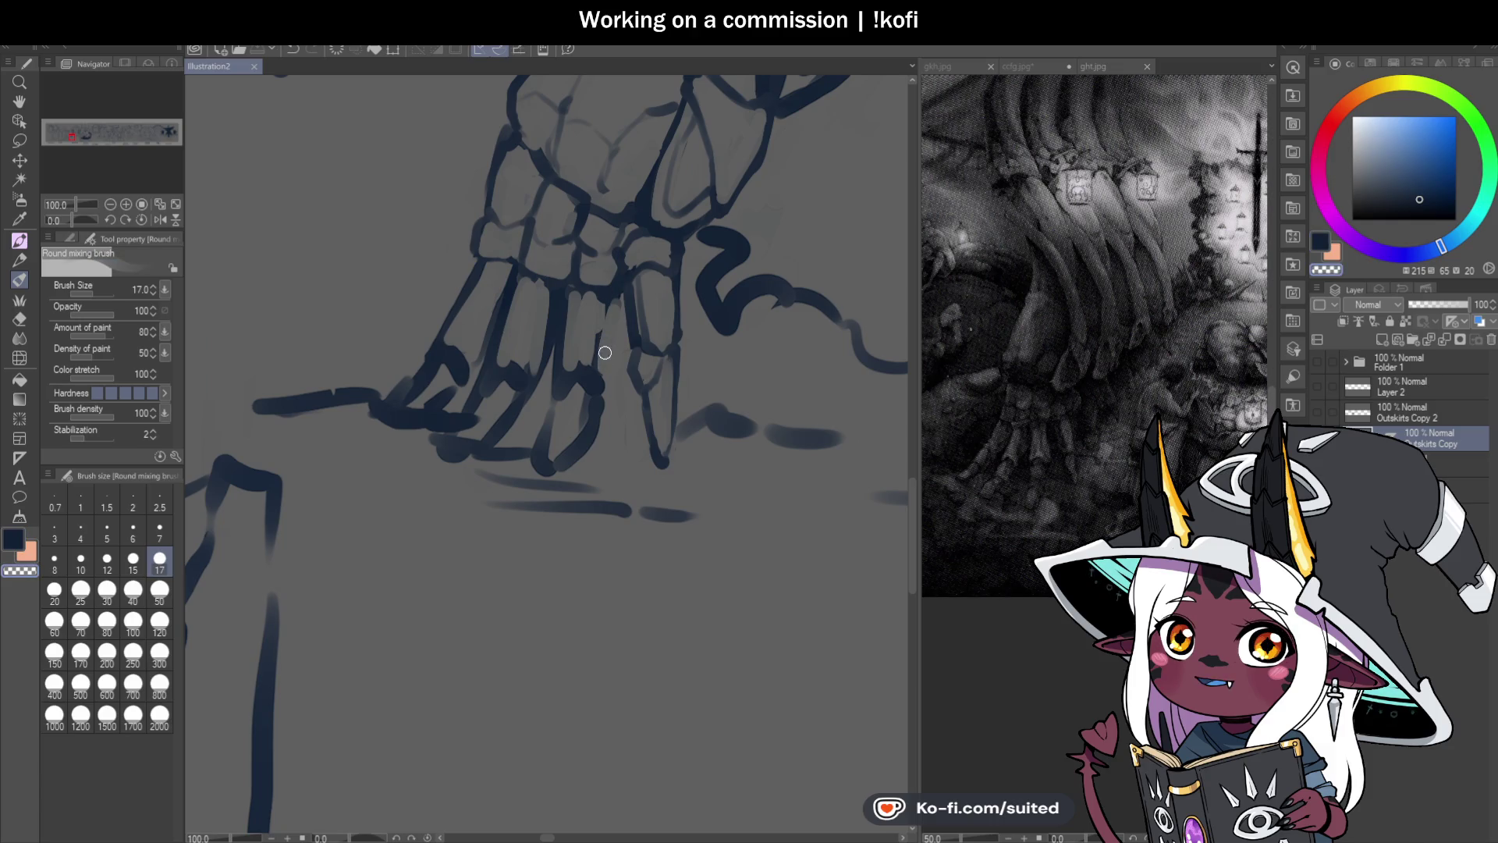
pyautogui.moveTo(568, 319)
pyautogui.mouseDown()
pyautogui.moveTo(557, 386)
pyautogui.moveTo(581, 378)
pyautogui.mouseUp()
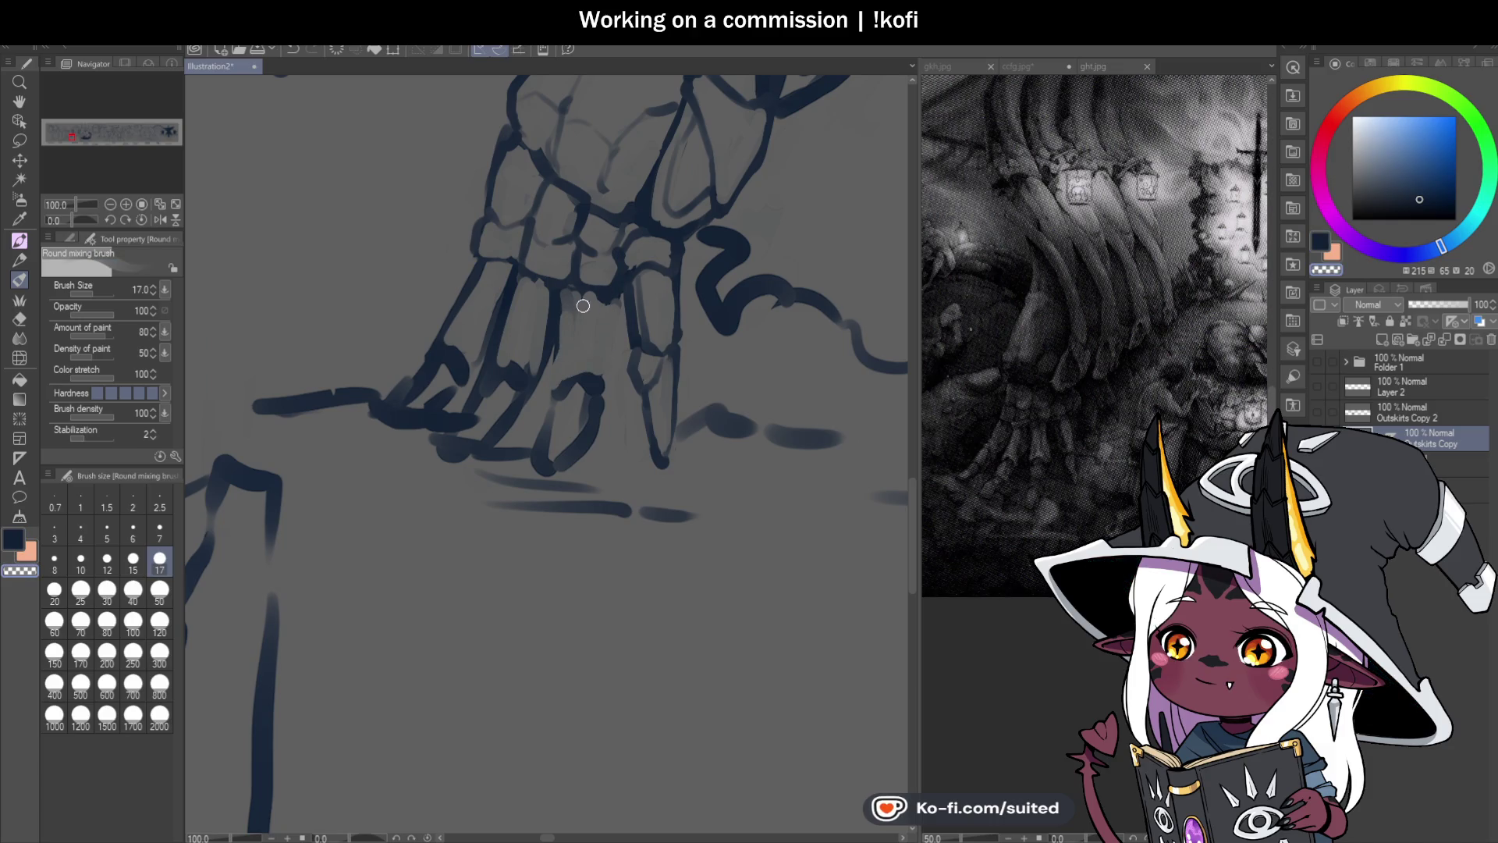
pyautogui.moveTo(573, 310); pyautogui.dragTo(608, 304)
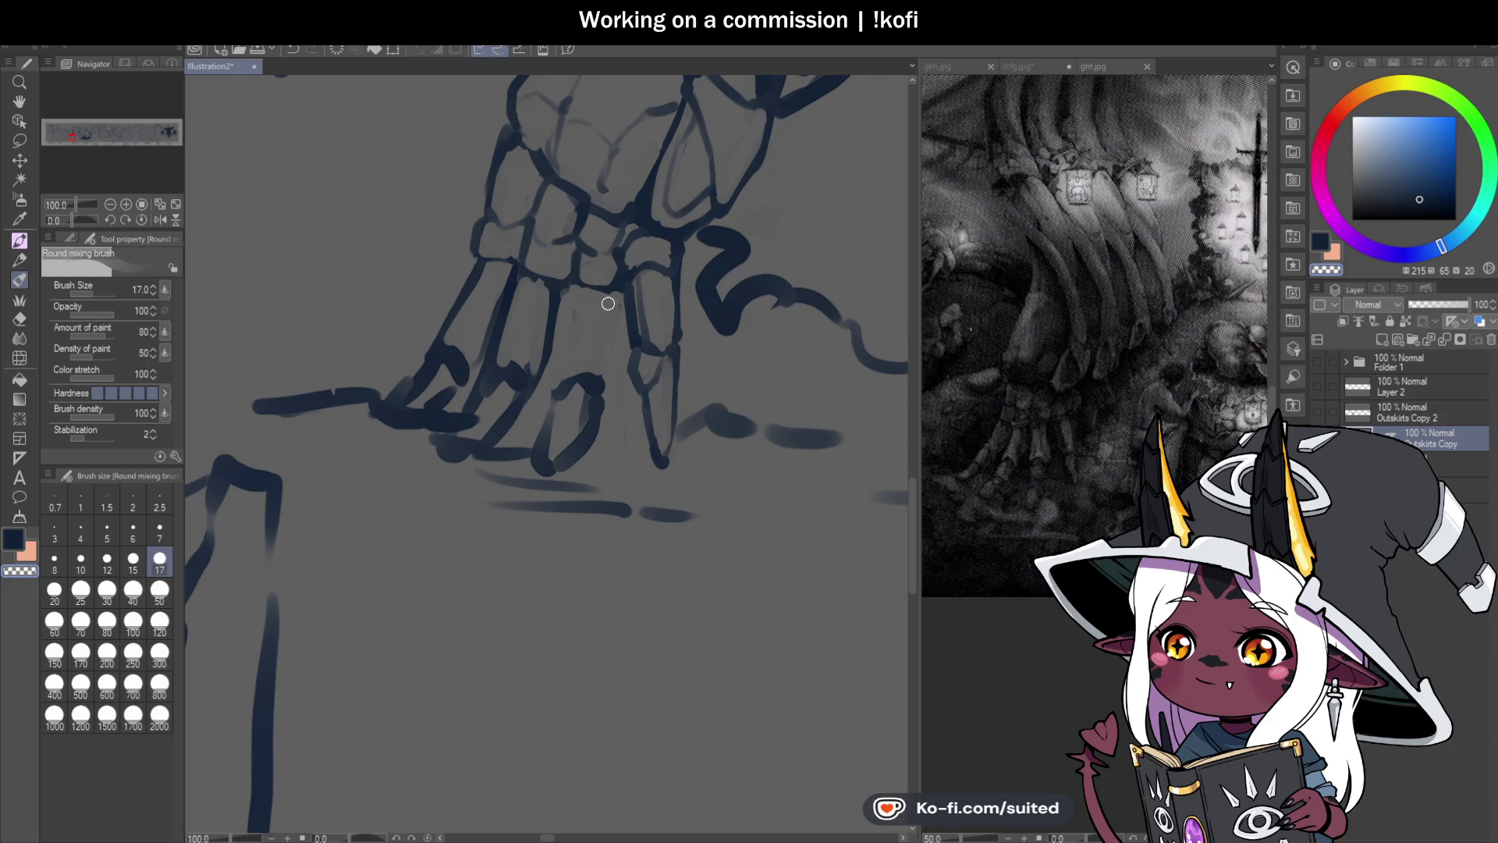
pyautogui.hotkey('ctrl', 's')
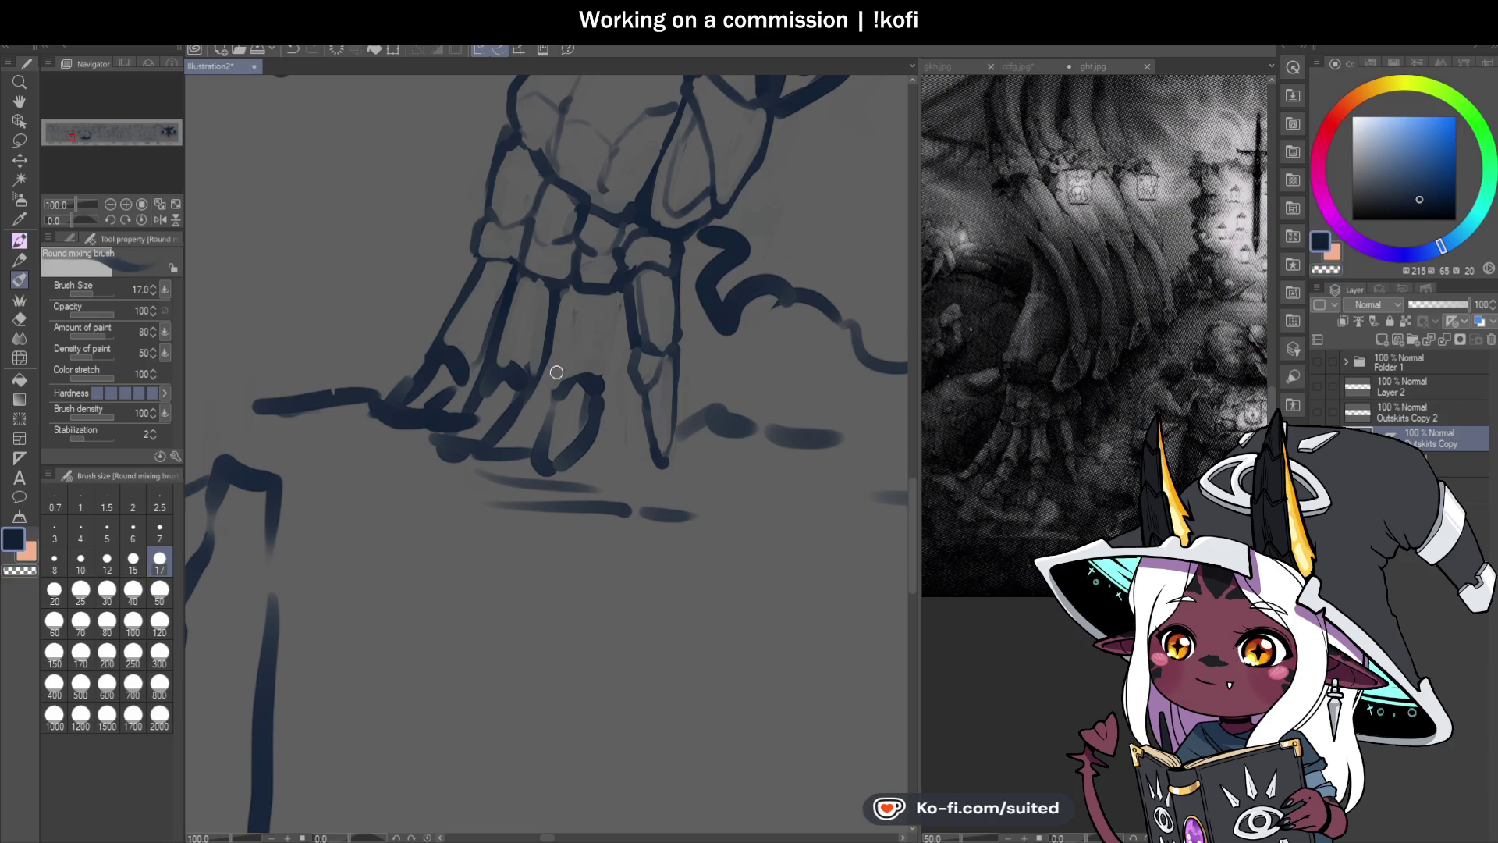
pyautogui.moveTo(579, 290)
pyautogui.mouseDown()
pyautogui.moveTo(549, 391)
pyautogui.moveTo(609, 351)
pyautogui.moveTo(606, 398)
pyautogui.moveTo(567, 391)
pyautogui.mouseUp()
# Step: Erase a small patch of hand linework, repaint the fingertip strokes in navy, and save
pyautogui.press('c')
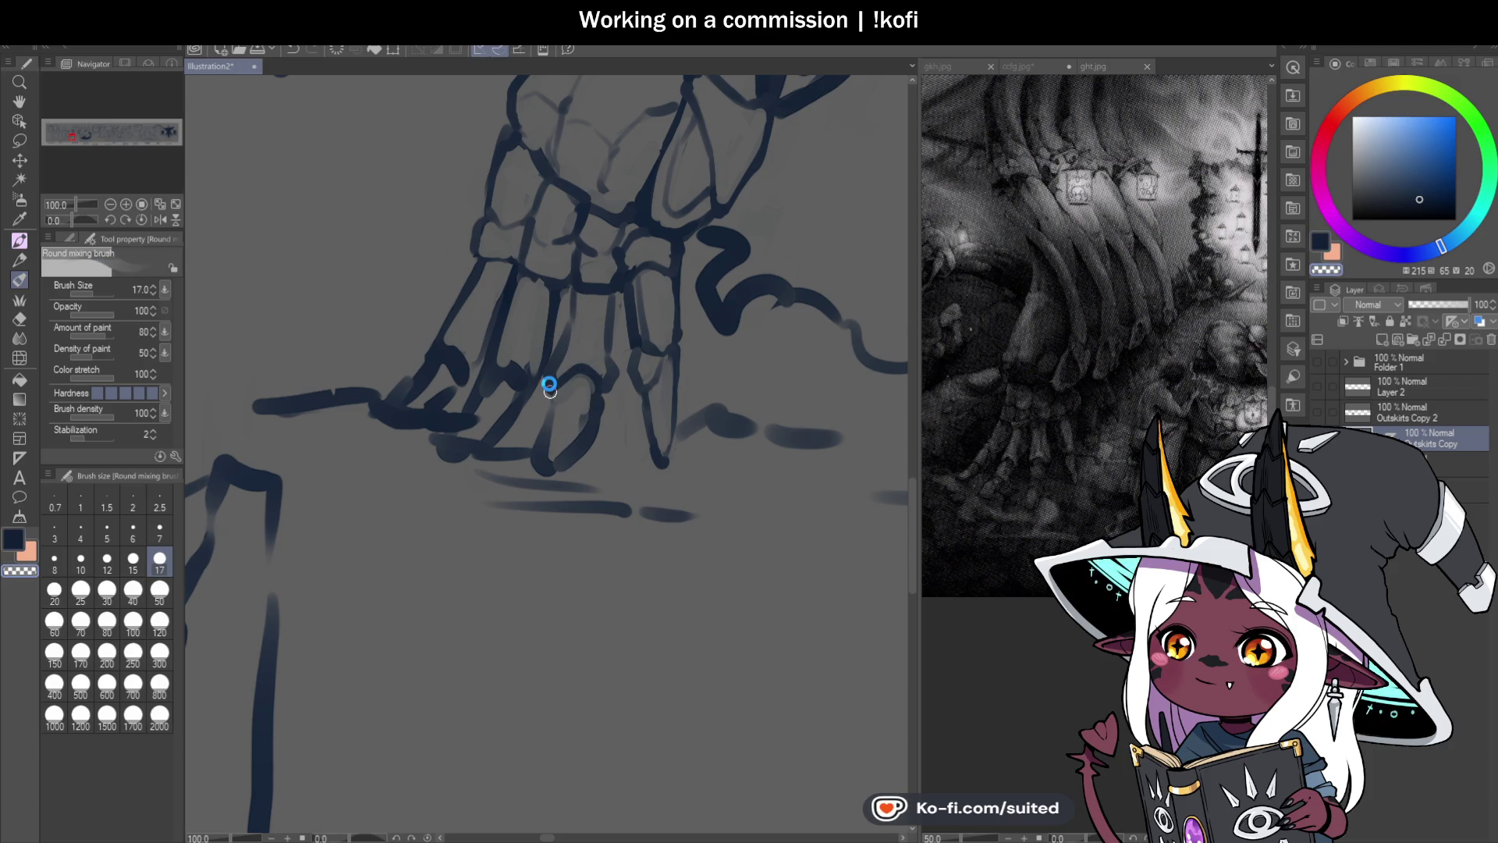
pyautogui.moveTo(609, 286); pyautogui.dragTo(585, 273)
pyautogui.press('c')
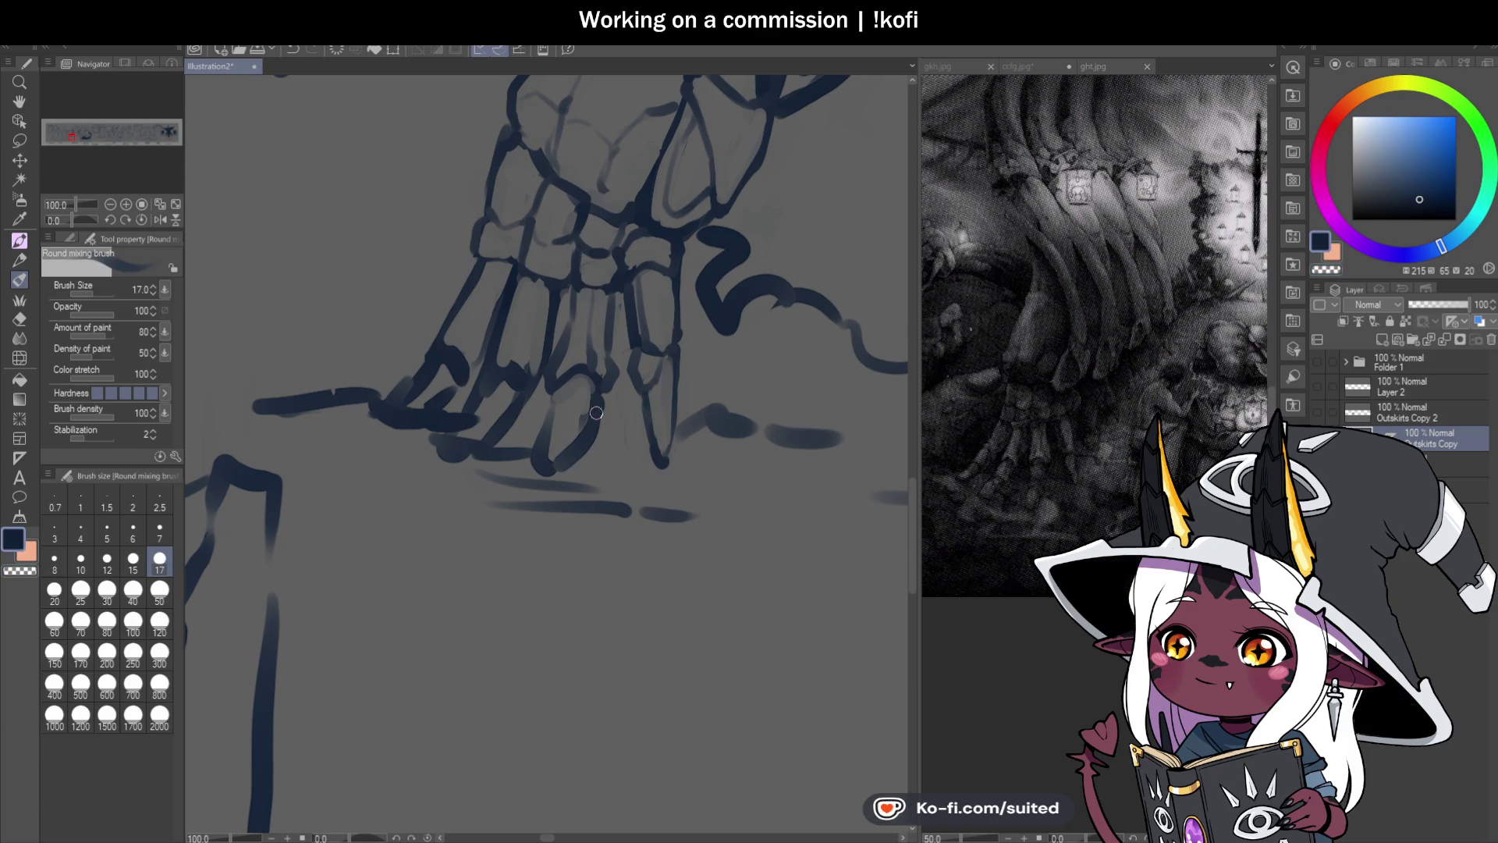
pyautogui.scroll(-4, 667, 392)
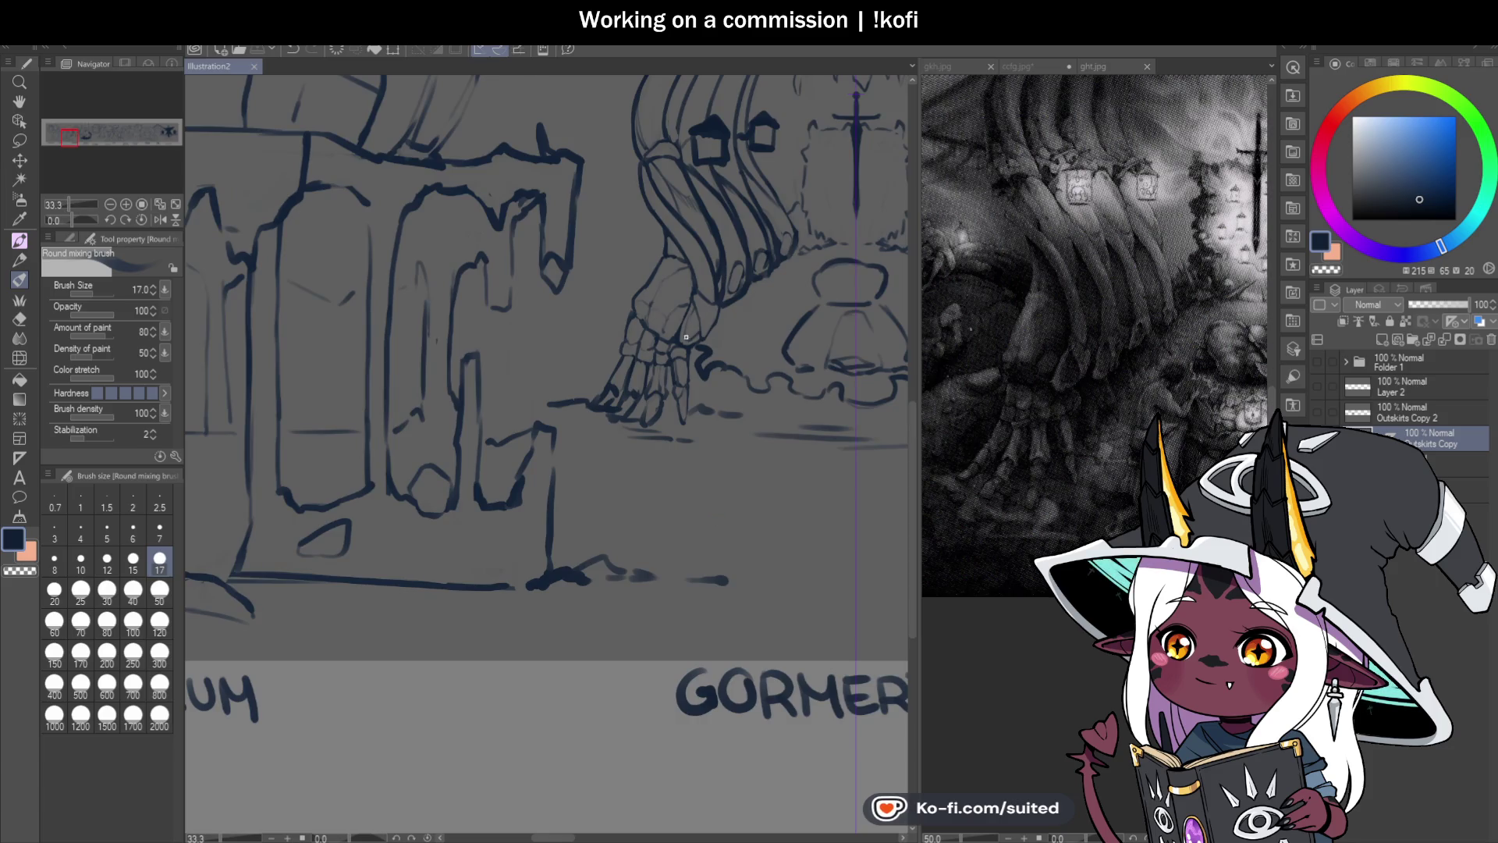
pyautogui.scroll(2, 686, 337)
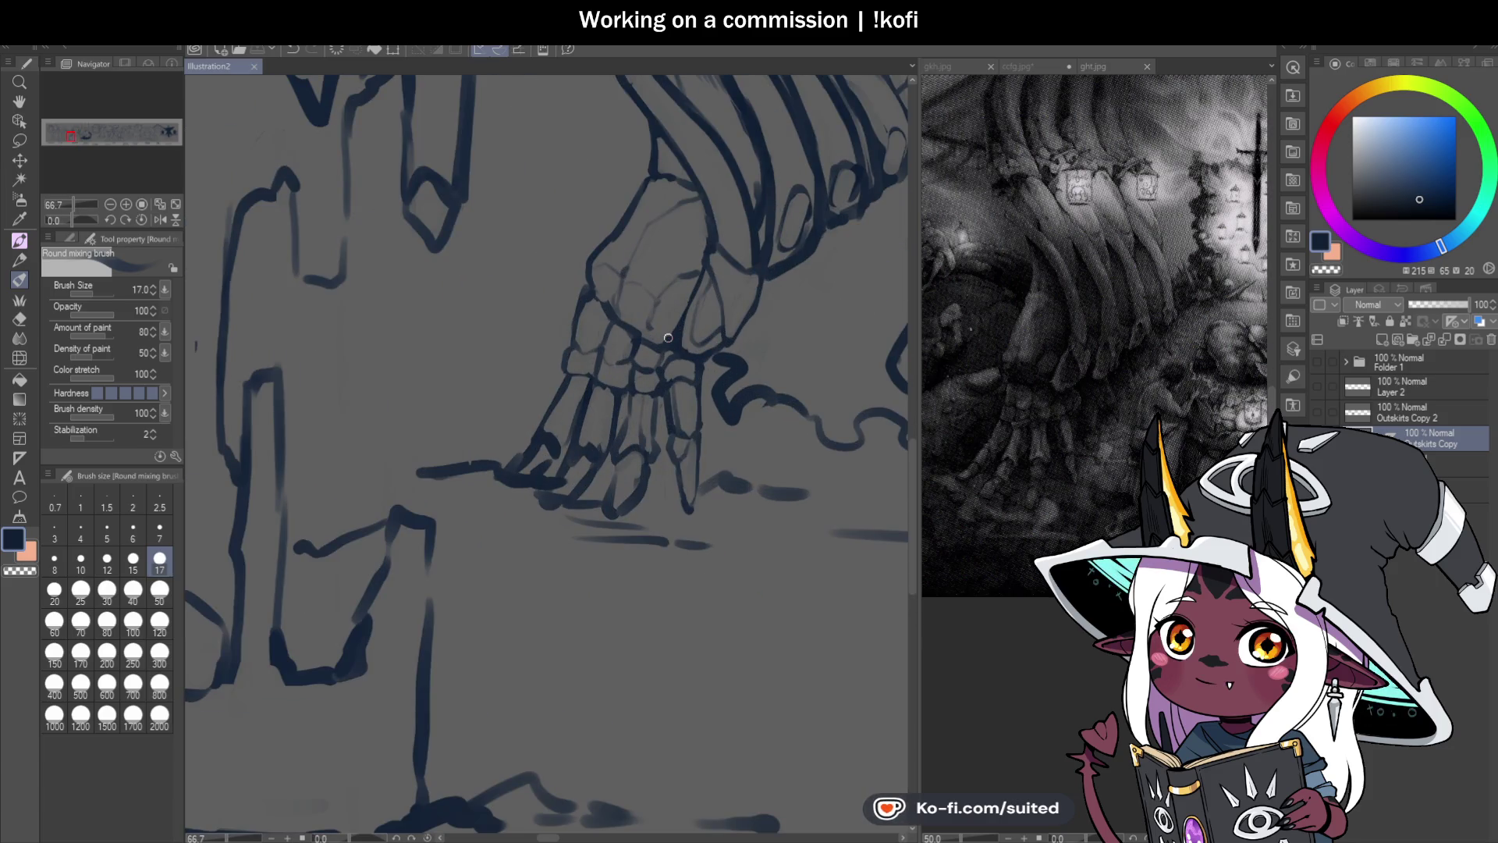
pyautogui.scroll(1, 668, 337)
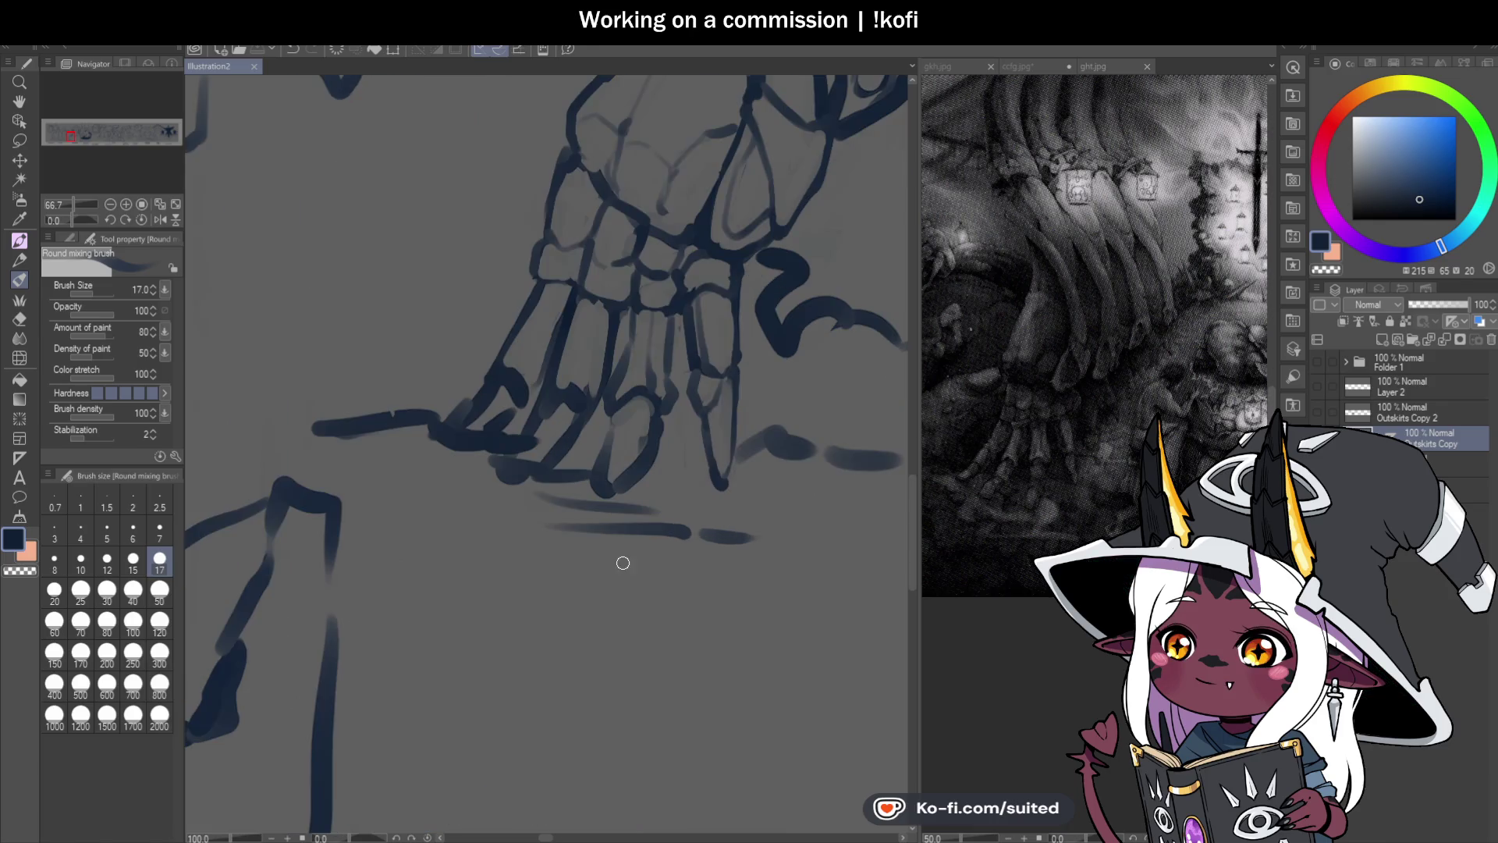
pyautogui.moveTo(625, 399)
pyautogui.mouseDown()
pyautogui.moveTo(651, 417)
pyautogui.moveTo(613, 440)
pyautogui.moveTo(600, 482)
pyautogui.mouseUp()
pyautogui.moveTo(654, 425)
pyautogui.mouseDown()
pyautogui.moveTo(606, 486)
pyautogui.moveTo(639, 477)
pyautogui.mouseUp()
pyautogui.hotkey('ctrl', 's')
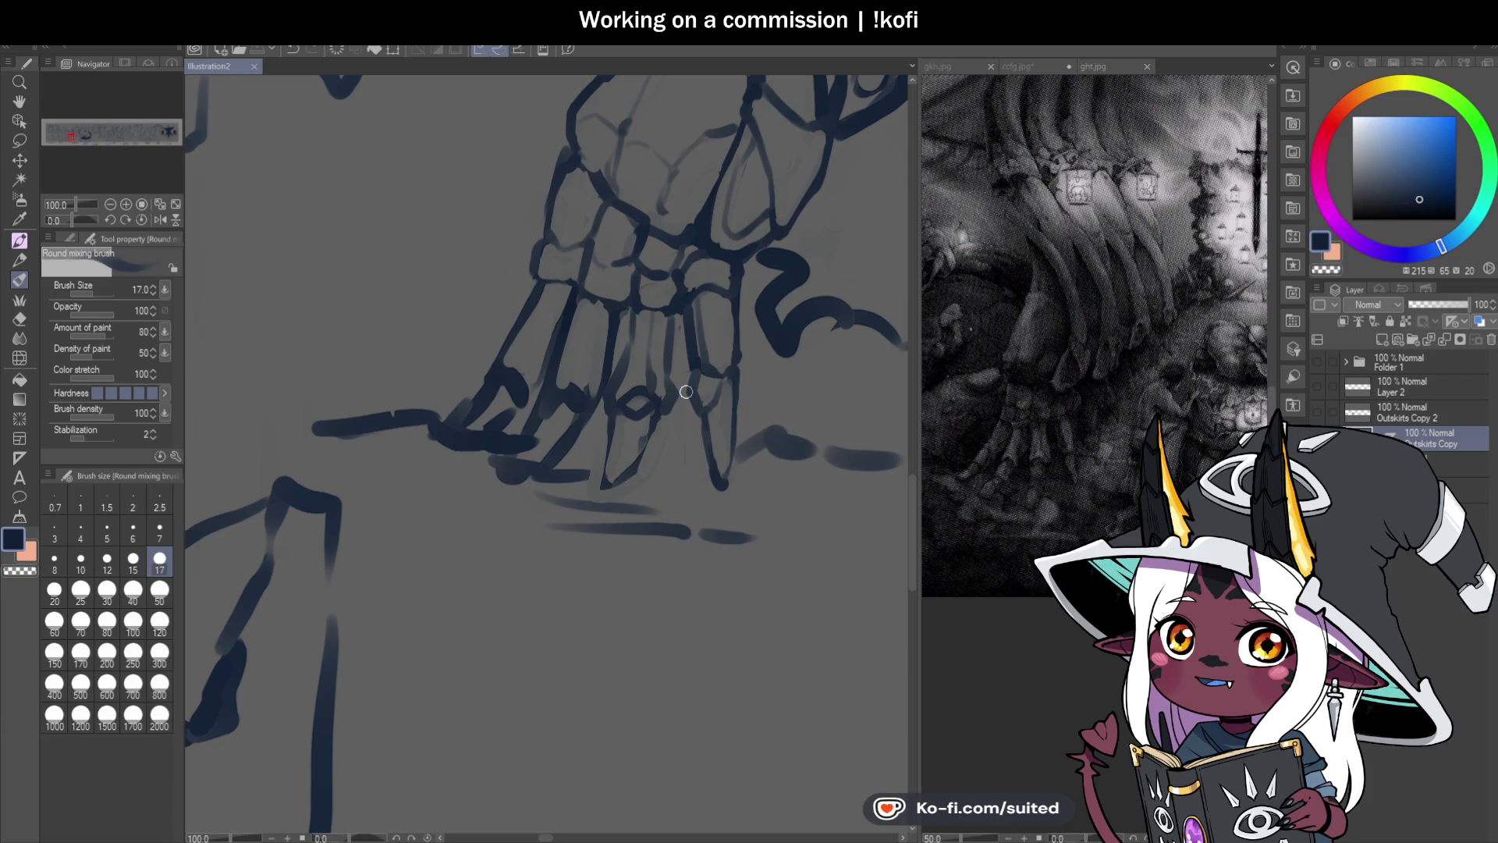
pyautogui.scroll(2, 632, 476)
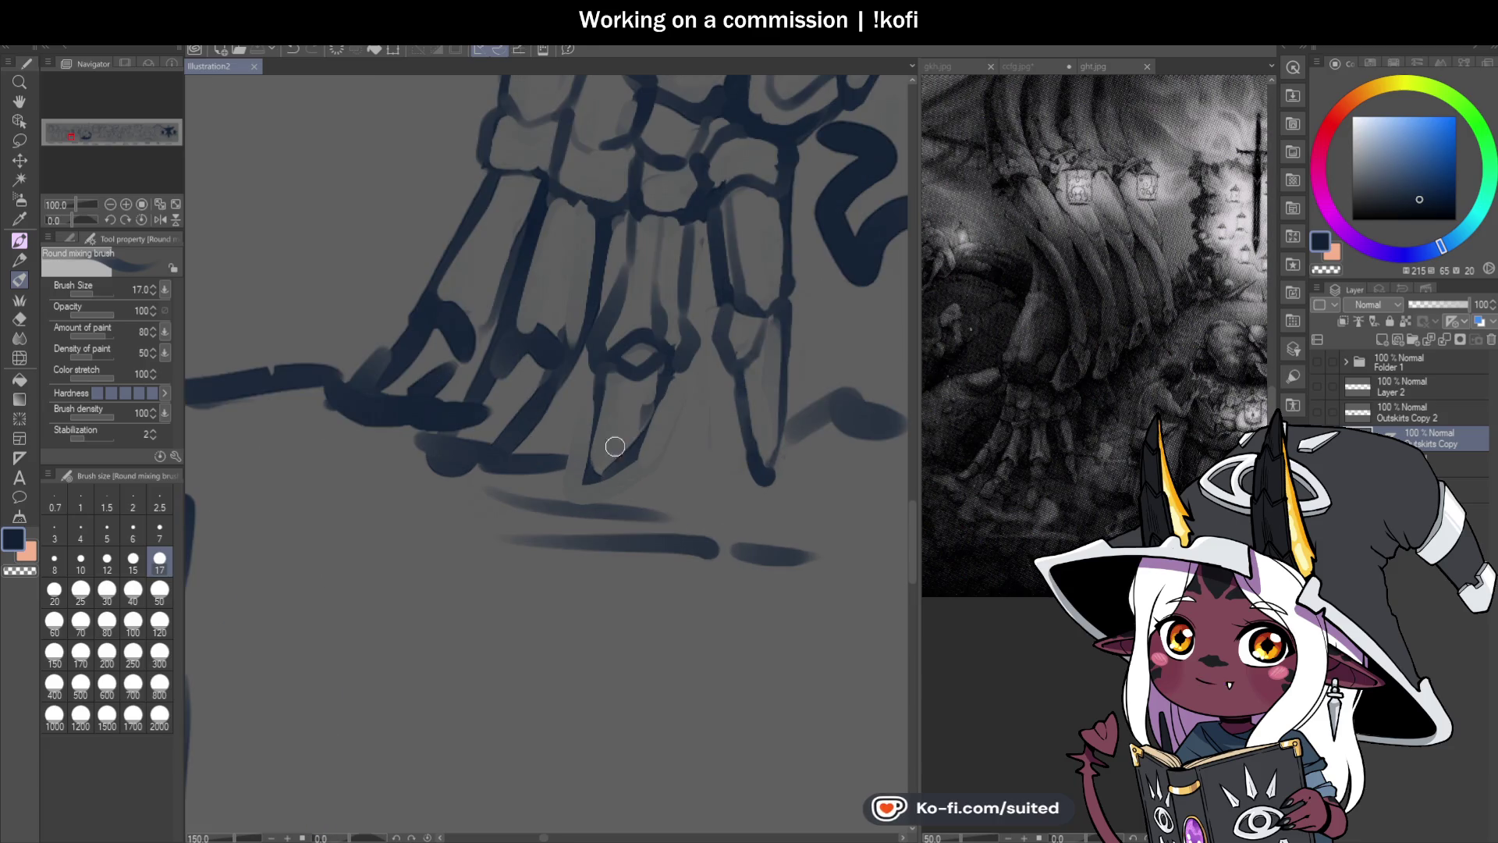
# Step: Extend and darken the finger's lower tip with a curved edge line, saving along the way
pyautogui.moveTo(607, 367)
pyautogui.mouseDown()
pyautogui.moveTo(587, 468)
pyautogui.moveTo(648, 461)
pyautogui.moveTo(680, 373)
pyautogui.mouseUp()
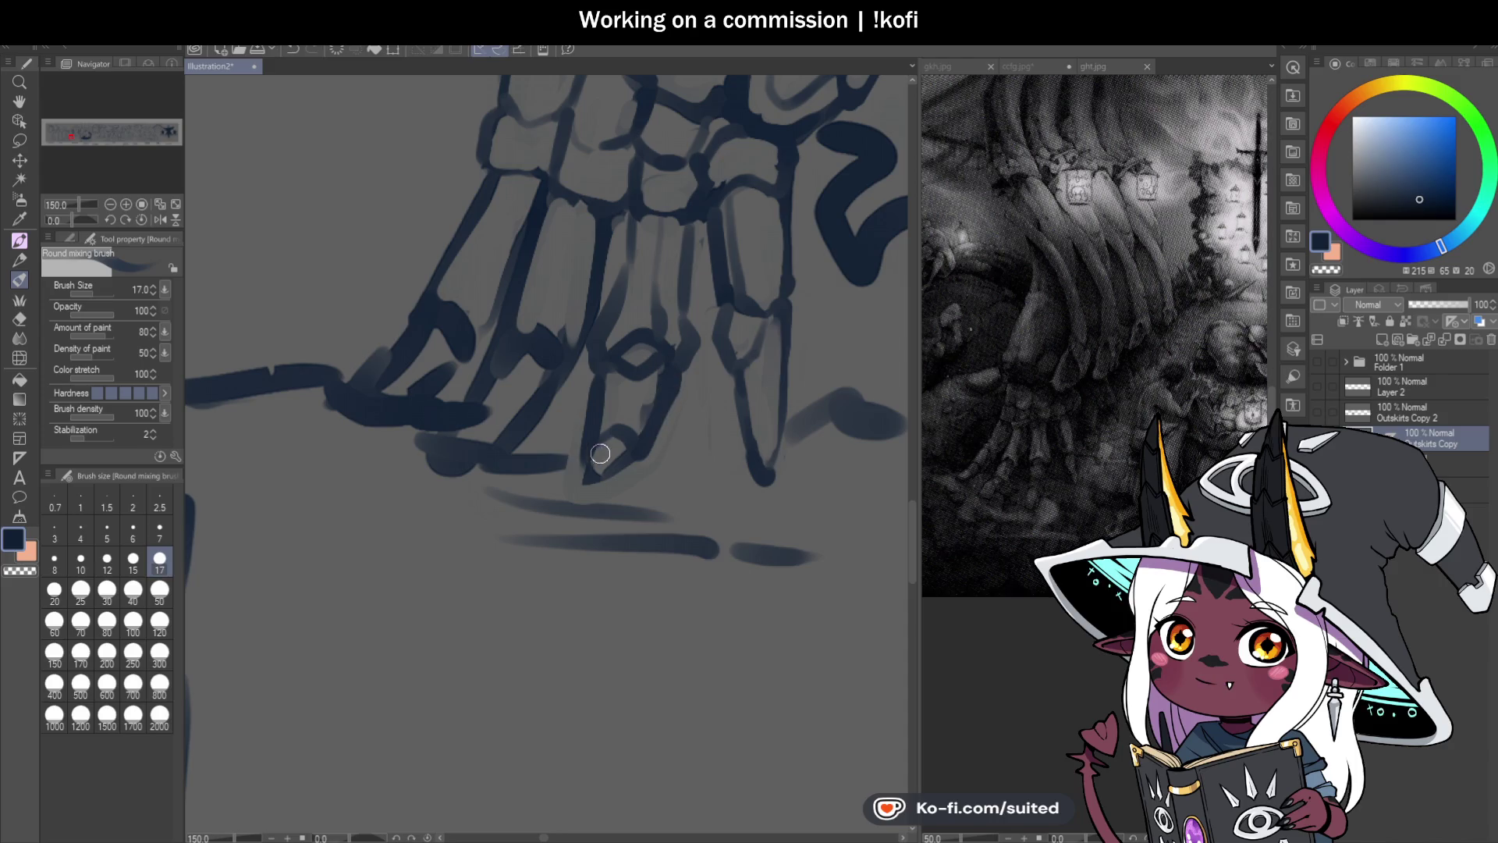
pyautogui.moveTo(573, 499); pyautogui.dragTo(659, 404)
pyautogui.hotkey('ctrl', 's')
pyautogui.moveTo(638, 464); pyautogui.dragTo(624, 434)
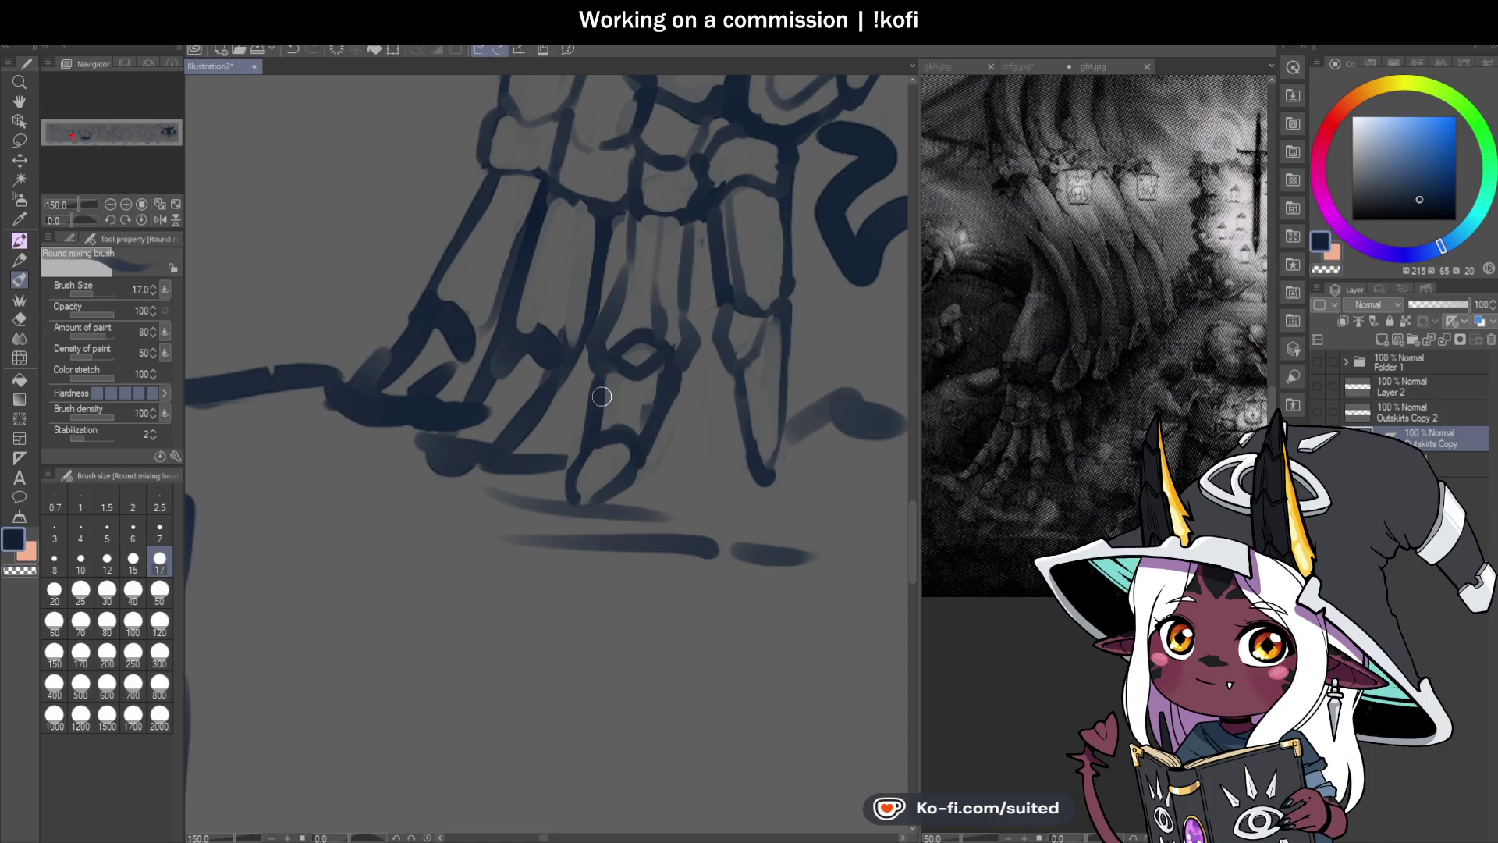
pyautogui.moveTo(568, 476)
pyautogui.mouseDown()
pyautogui.moveTo(562, 518)
pyautogui.moveTo(602, 512)
pyautogui.moveTo(561, 518)
pyautogui.mouseUp()
pyautogui.press('c')
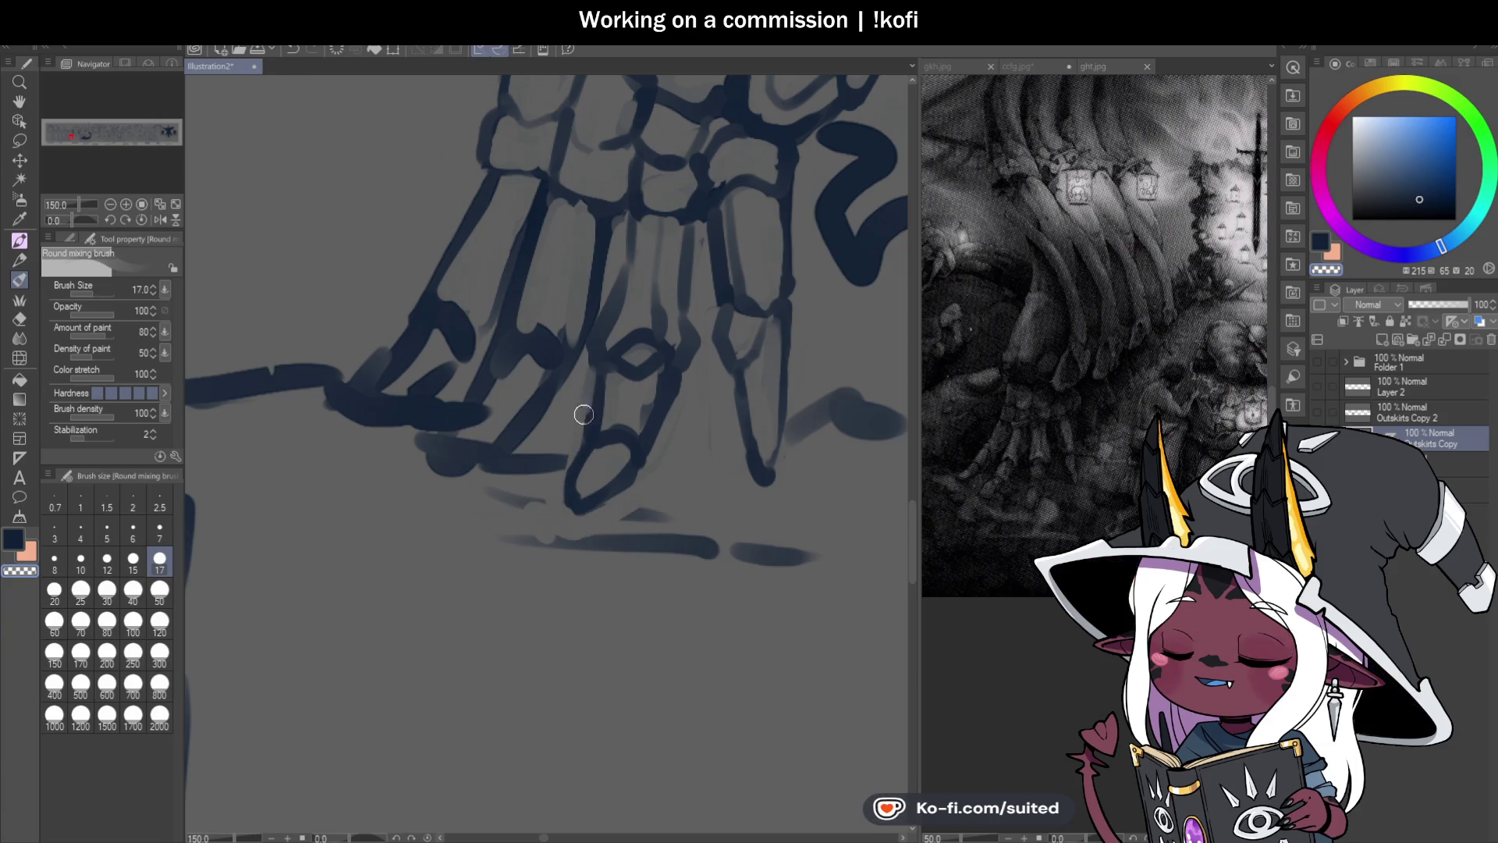
pyautogui.hotkey('ctrl', 's')
pyautogui.press('c')
pyautogui.moveTo(610, 431)
pyautogui.mouseDown()
pyautogui.moveTo(638, 451)
pyautogui.moveTo(587, 415)
pyautogui.moveTo(629, 435)
pyautogui.moveTo(647, 396)
pyautogui.moveTo(656, 451)
pyautogui.moveTo(635, 452)
pyautogui.moveTo(669, 380)
pyautogui.mouseUp()
pyautogui.press('c')
pyautogui.press('c')
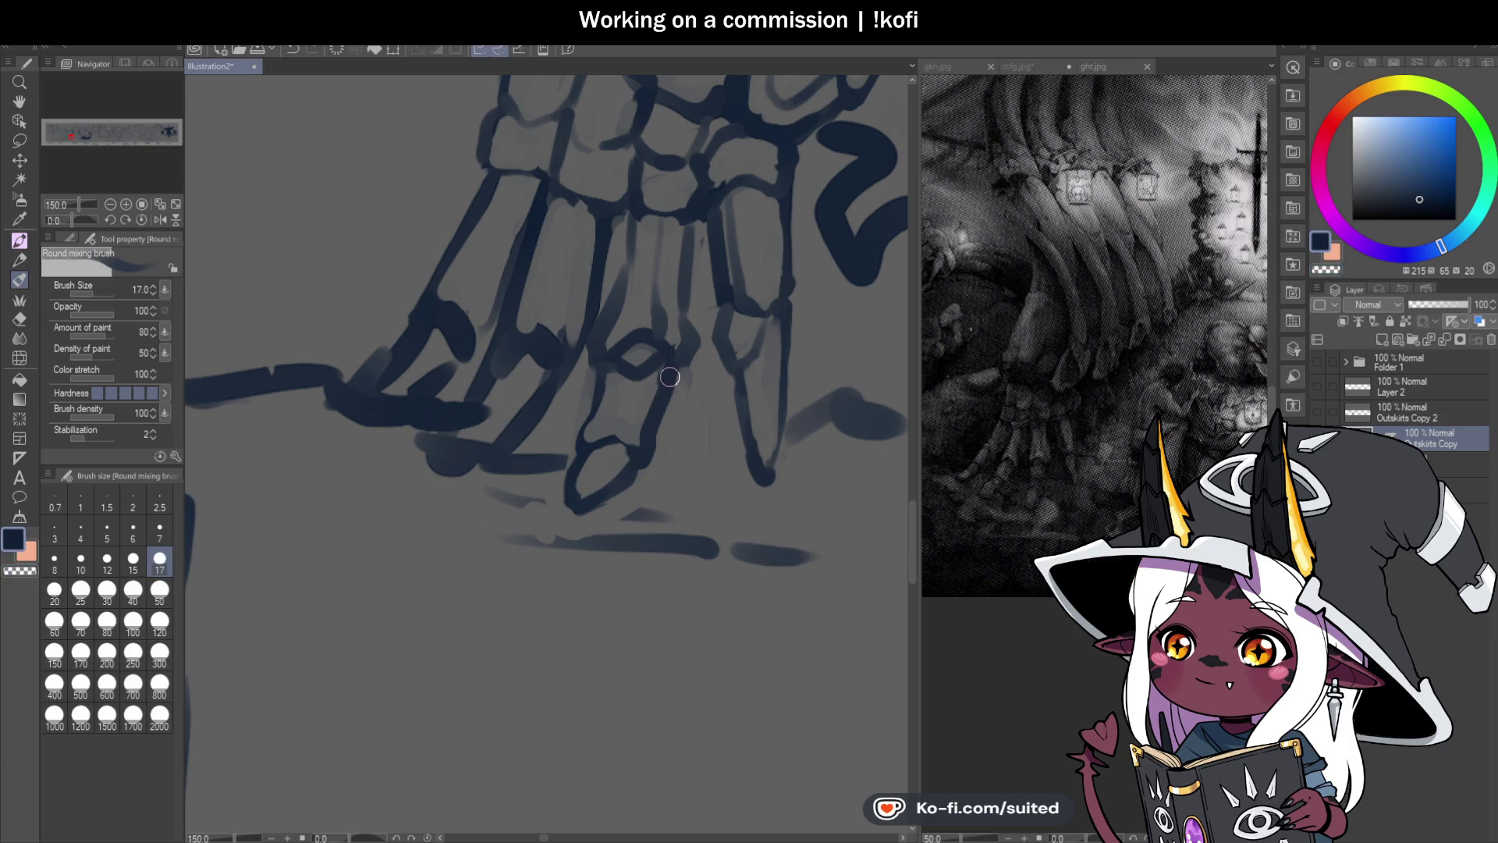
# Step: Add lines along two finger bones and soften the dark lines at the hand's lower left
pyautogui.moveTo(693, 246); pyautogui.dragTo(683, 321)
pyautogui.moveTo(628, 207); pyautogui.dragTo(628, 275)
pyautogui.scroll(-4, 689, 412)
pyautogui.scroll(-1, 754, 443)
pyautogui.scroll(2, 669, 442)
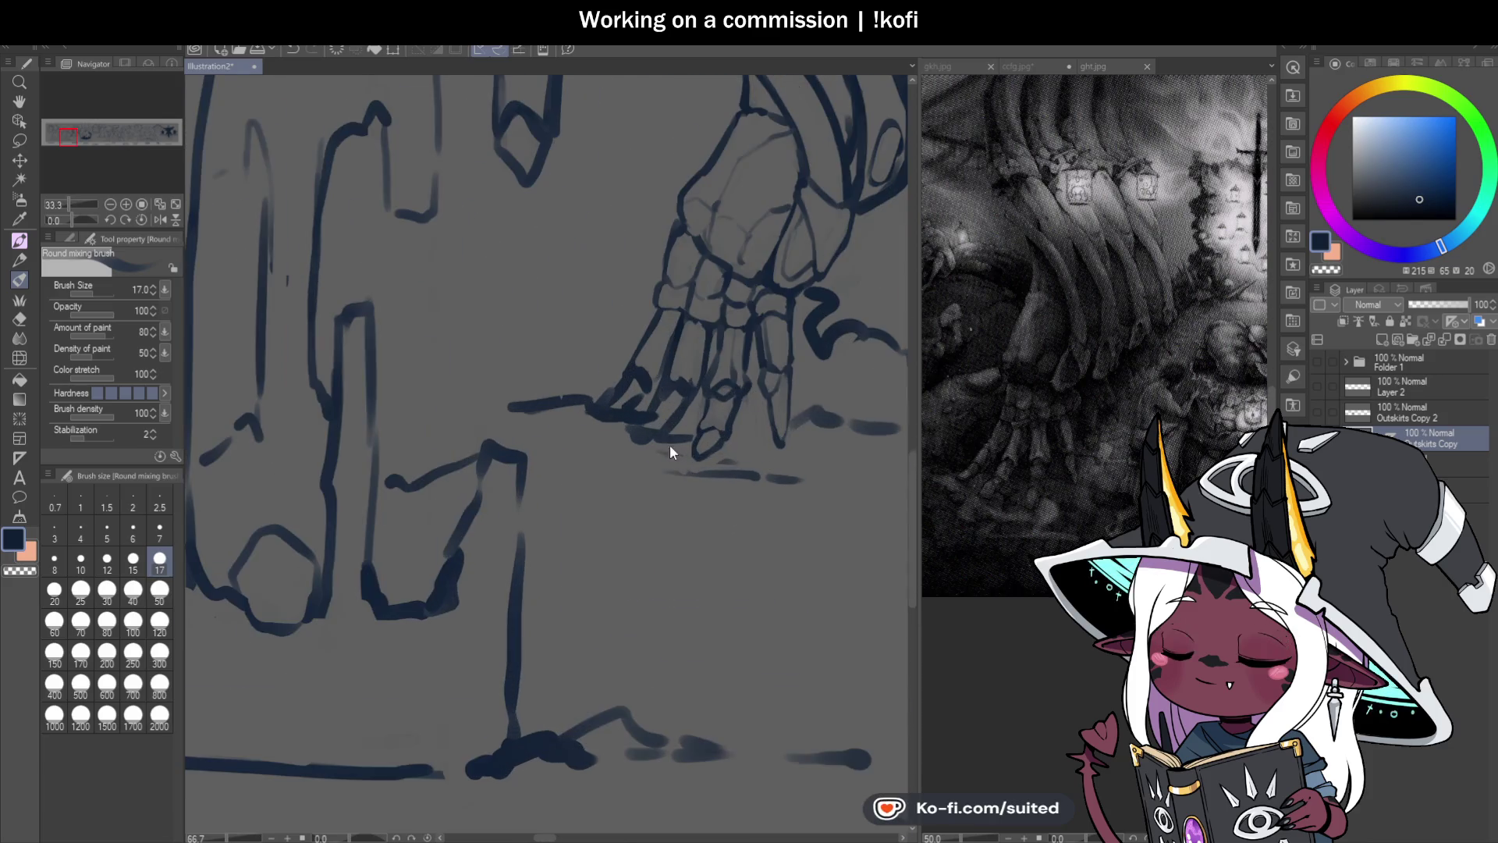
pyautogui.scroll(1, 725, 334)
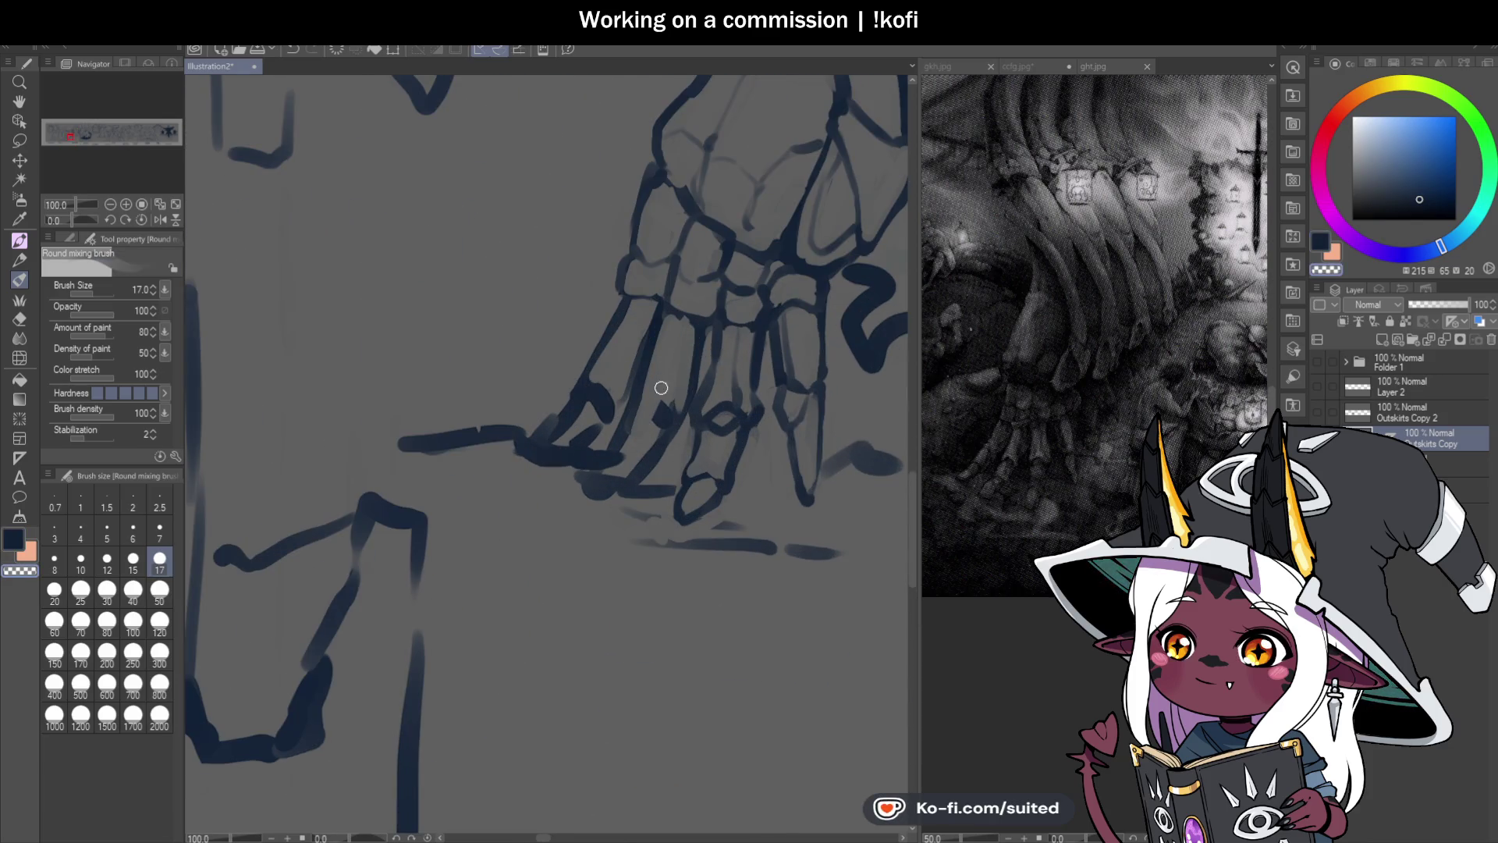
pyautogui.moveTo(664, 320)
pyautogui.mouseDown()
pyautogui.moveTo(625, 422)
pyautogui.moveTo(575, 488)
pyautogui.moveTo(607, 493)
pyautogui.moveTo(669, 446)
pyautogui.moveTo(693, 360)
pyautogui.mouseUp()
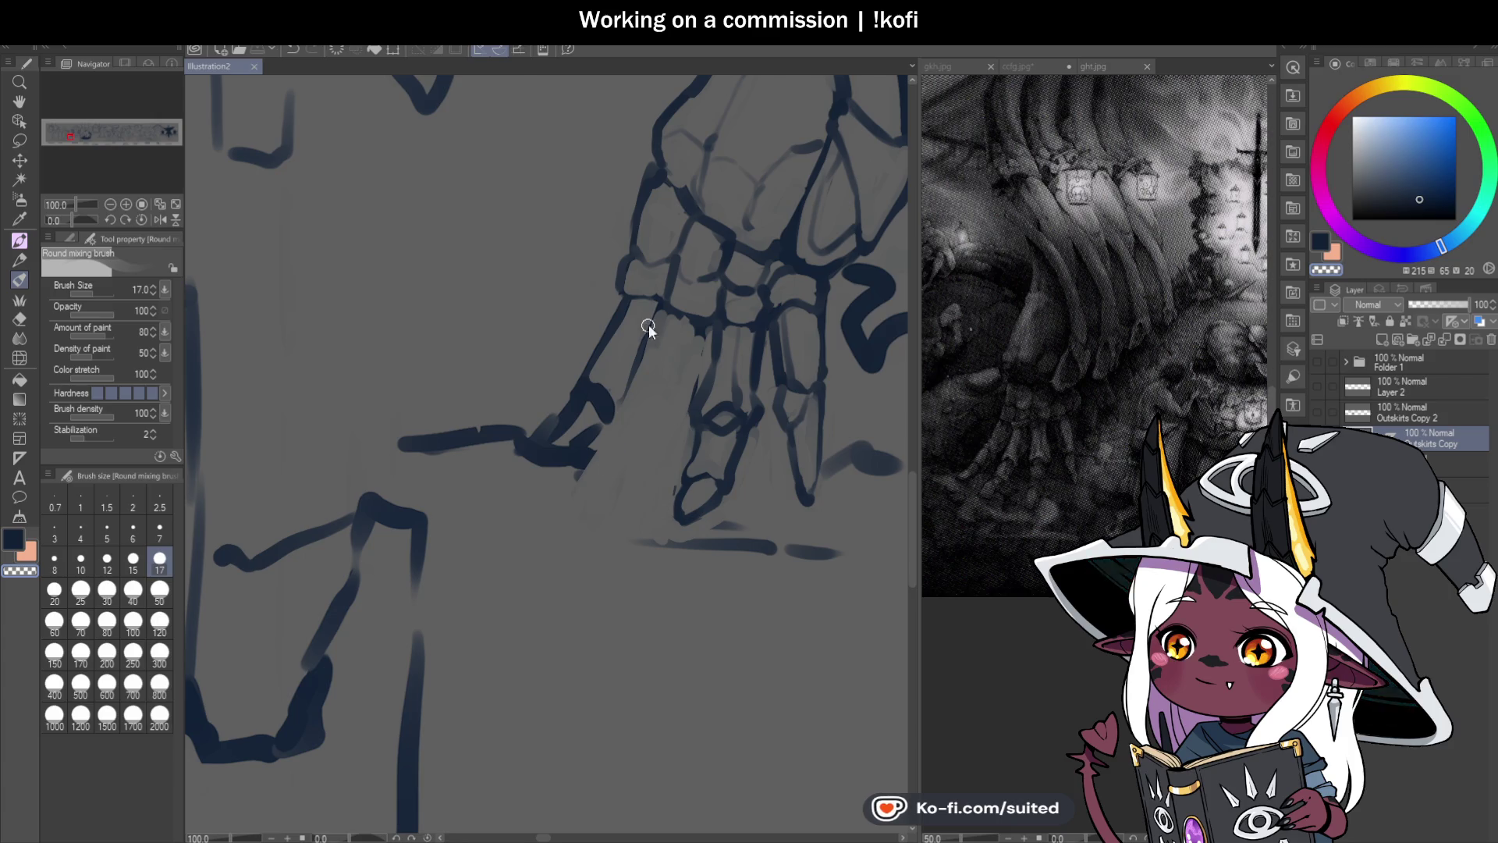
pyautogui.scroll(-1, 727, 409)
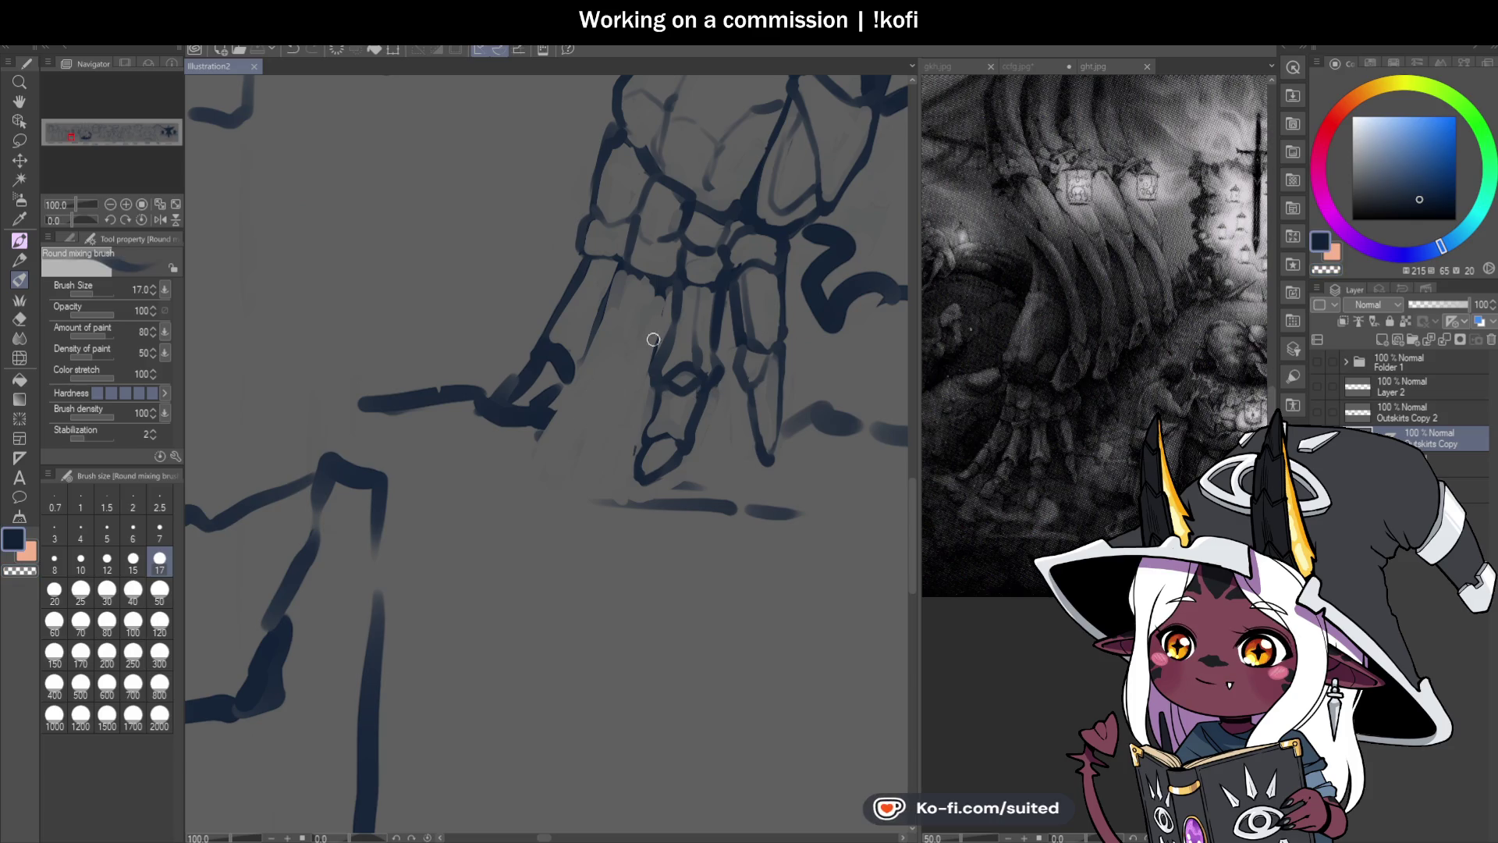
pyautogui.scroll(2, 662, 274)
# Step: Join the knuckle line across the hand and draw thin finger outlines running down-left
pyautogui.moveTo(663, 274)
pyautogui.mouseDown()
pyautogui.moveTo(598, 254)
pyautogui.moveTo(546, 408)
pyautogui.mouseUp()
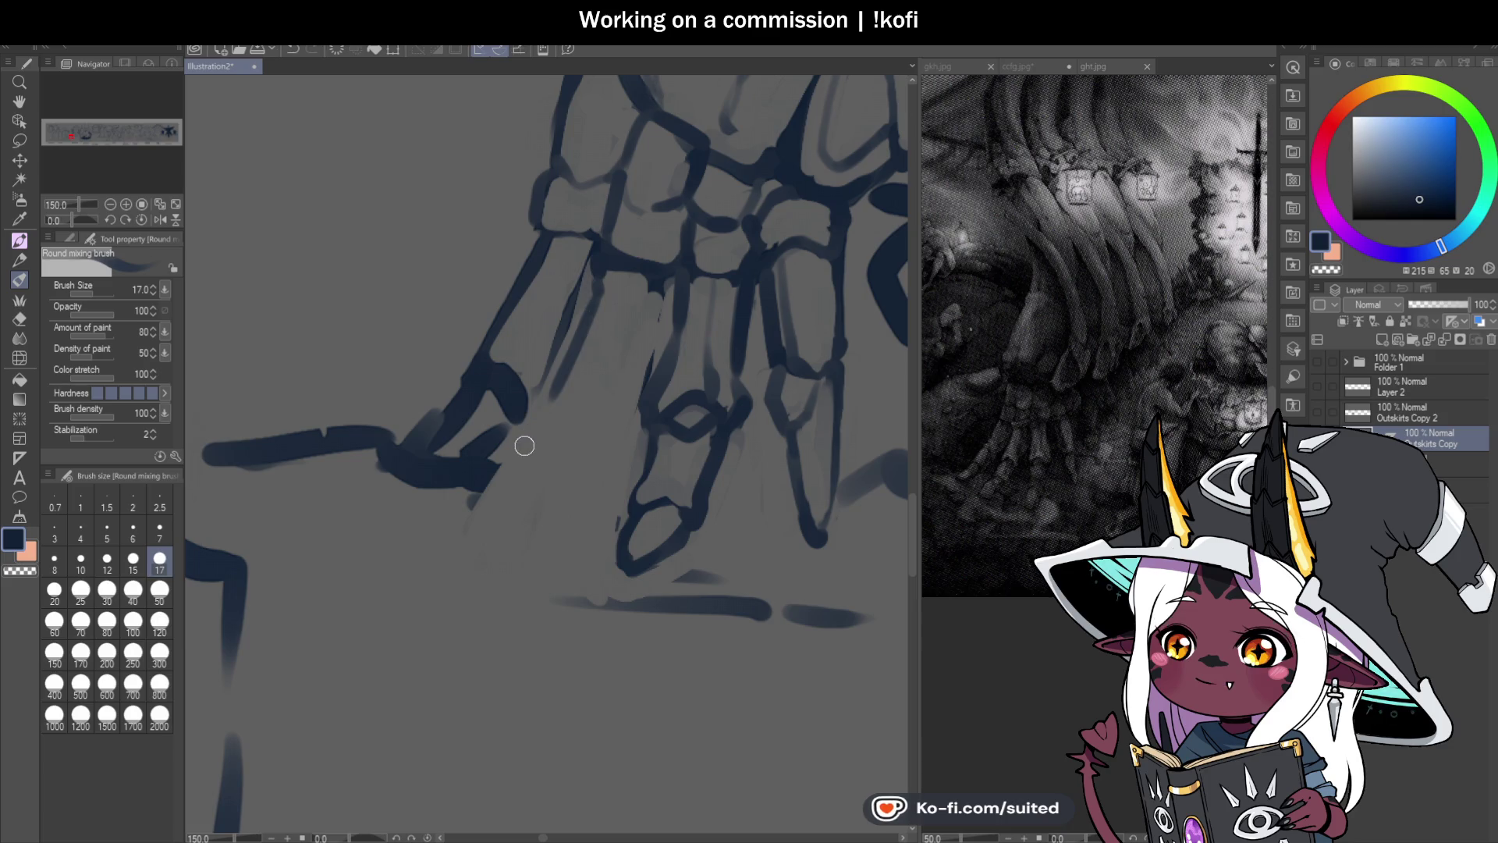
pyautogui.moveTo(605, 312)
pyautogui.mouseDown()
pyautogui.moveTo(543, 421)
pyautogui.moveTo(644, 355)
pyautogui.moveTo(665, 318)
pyautogui.moveTo(662, 297)
pyautogui.moveTo(611, 419)
pyautogui.moveTo(551, 414)
pyautogui.moveTo(589, 317)
pyautogui.moveTo(581, 290)
pyautogui.moveTo(585, 304)
pyautogui.mouseUp()
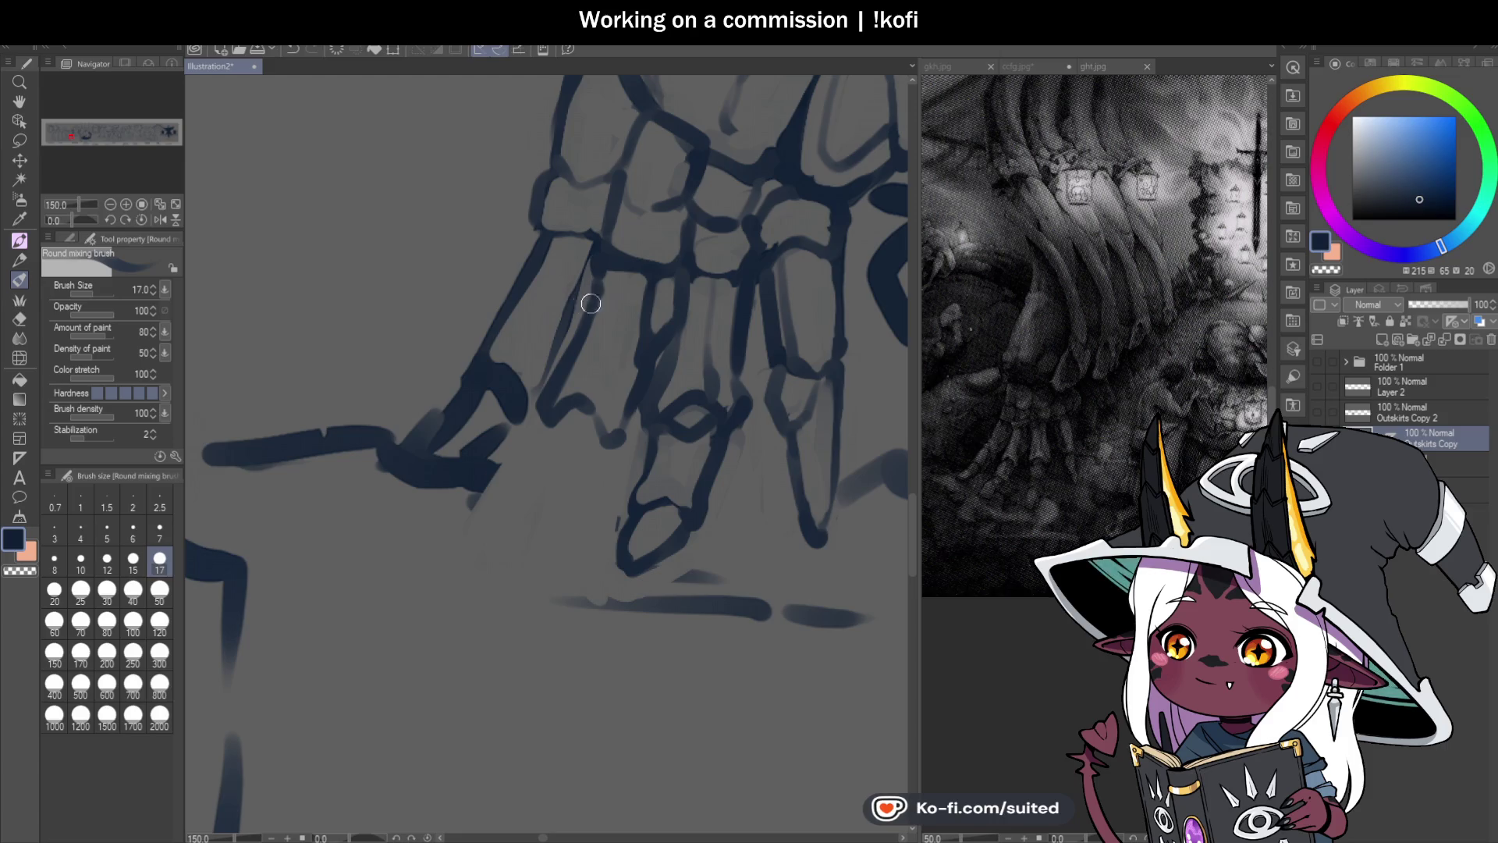
pyautogui.scroll(-2, 615, 405)
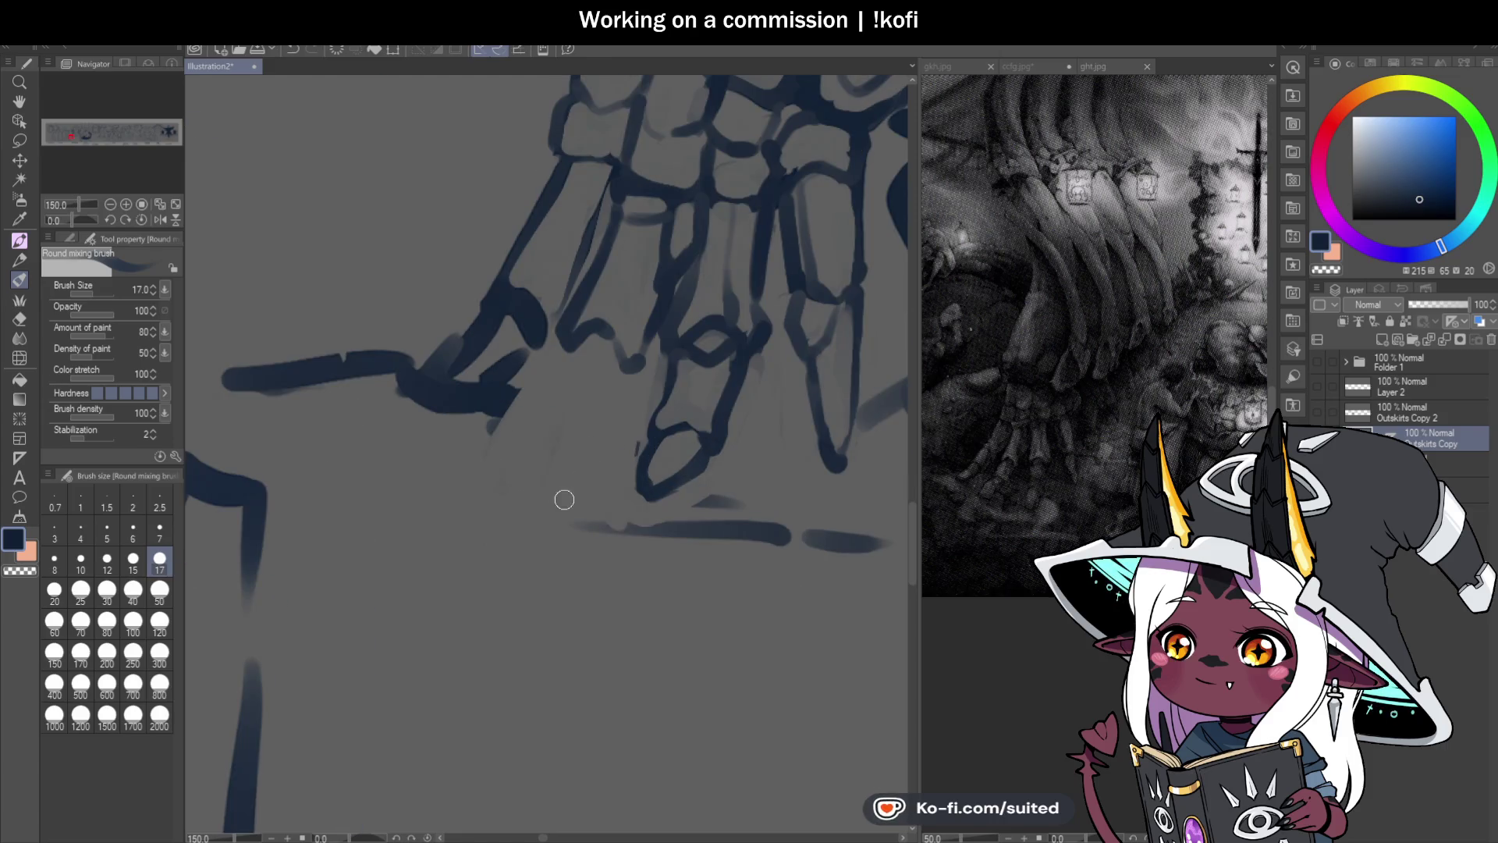
pyautogui.moveTo(571, 347)
pyautogui.mouseDown()
pyautogui.moveTo(527, 419)
pyautogui.moveTo(588, 435)
pyautogui.moveTo(628, 373)
pyautogui.mouseUp()
pyautogui.moveTo(535, 415)
pyautogui.mouseDown()
pyautogui.moveTo(502, 429)
pyautogui.moveTo(478, 477)
pyautogui.moveTo(568, 464)
pyautogui.moveTo(475, 477)
pyautogui.moveTo(546, 407)
pyautogui.moveTo(618, 437)
pyautogui.moveTo(627, 379)
pyautogui.moveTo(603, 426)
pyautogui.mouseUp()
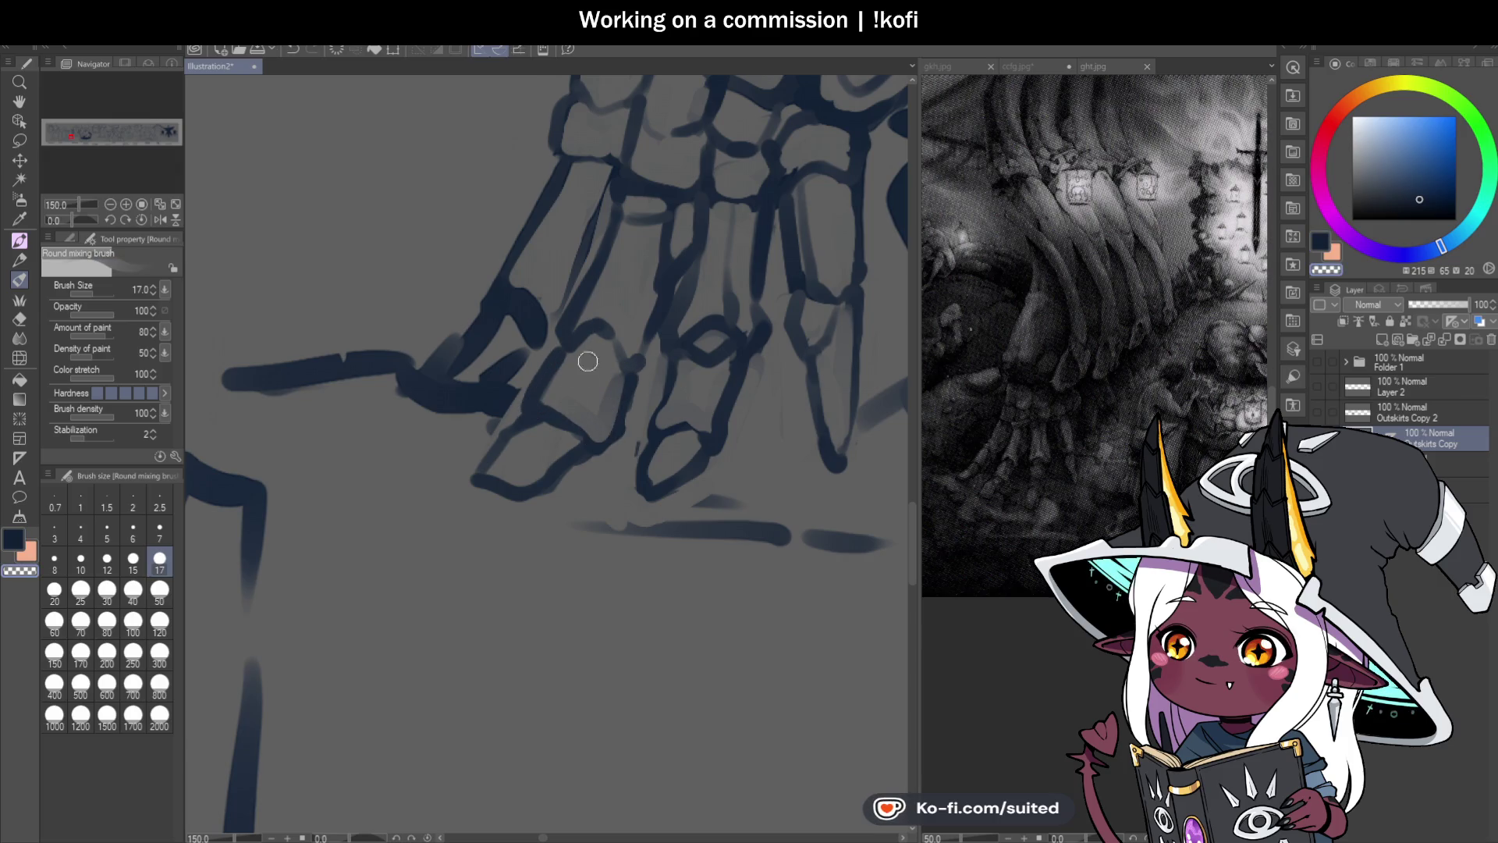
pyautogui.scroll(-2, 587, 485)
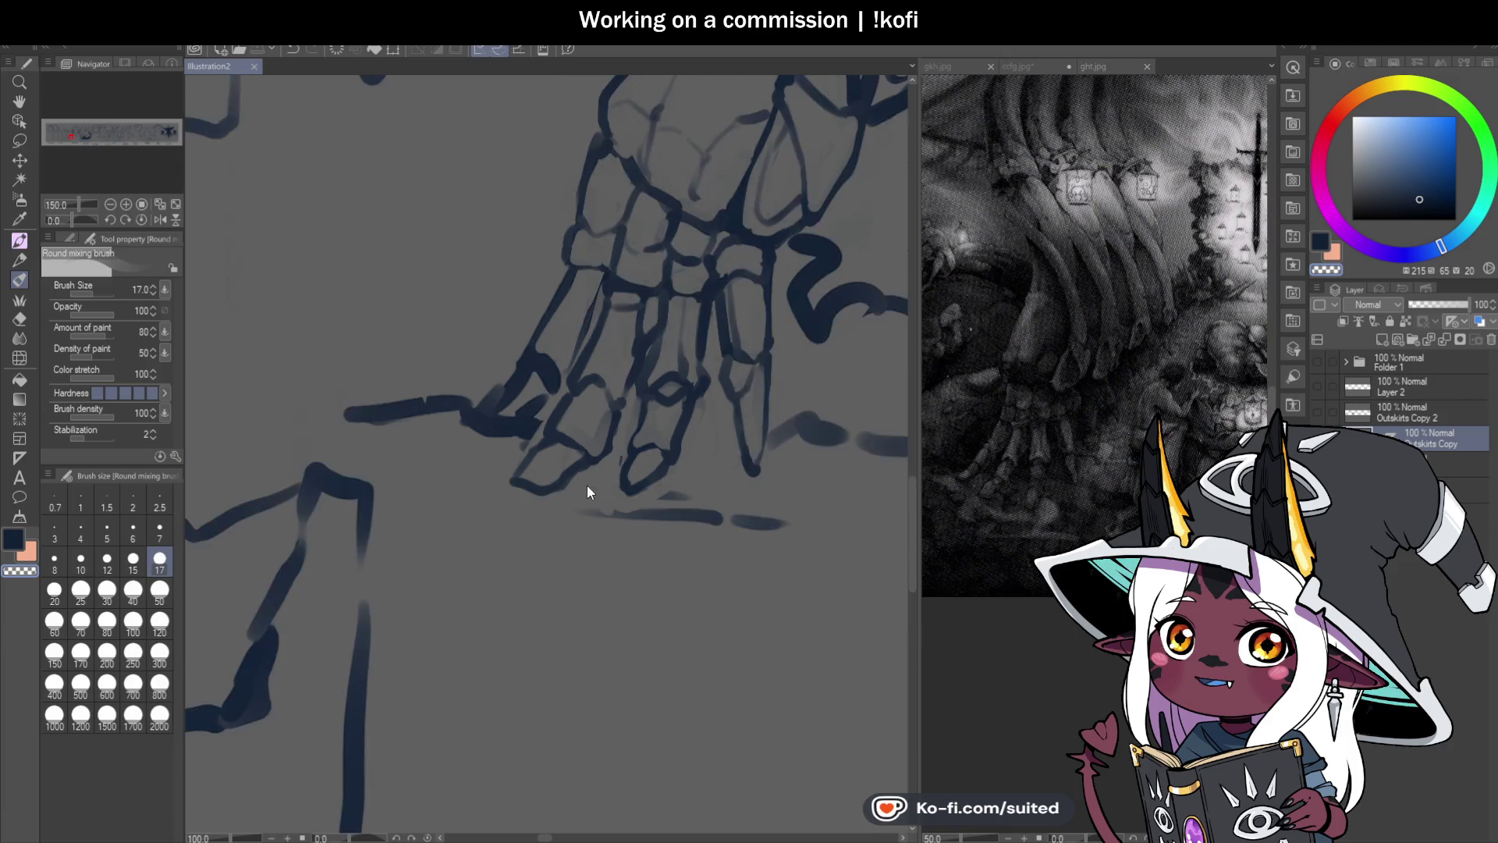
pyautogui.scroll(1, 588, 485)
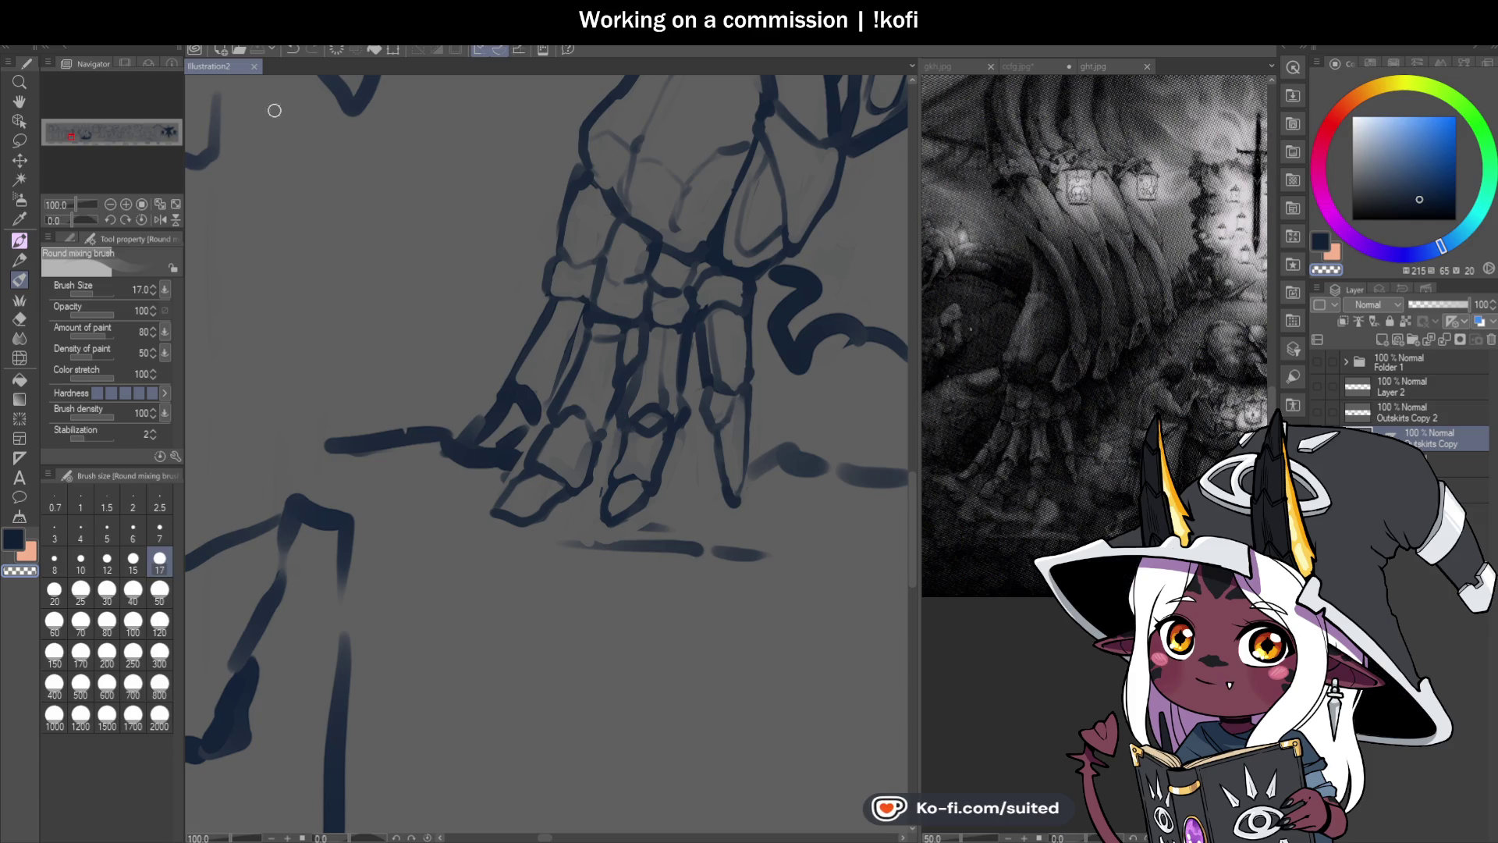
pyautogui.scroll(2, 526, 491)
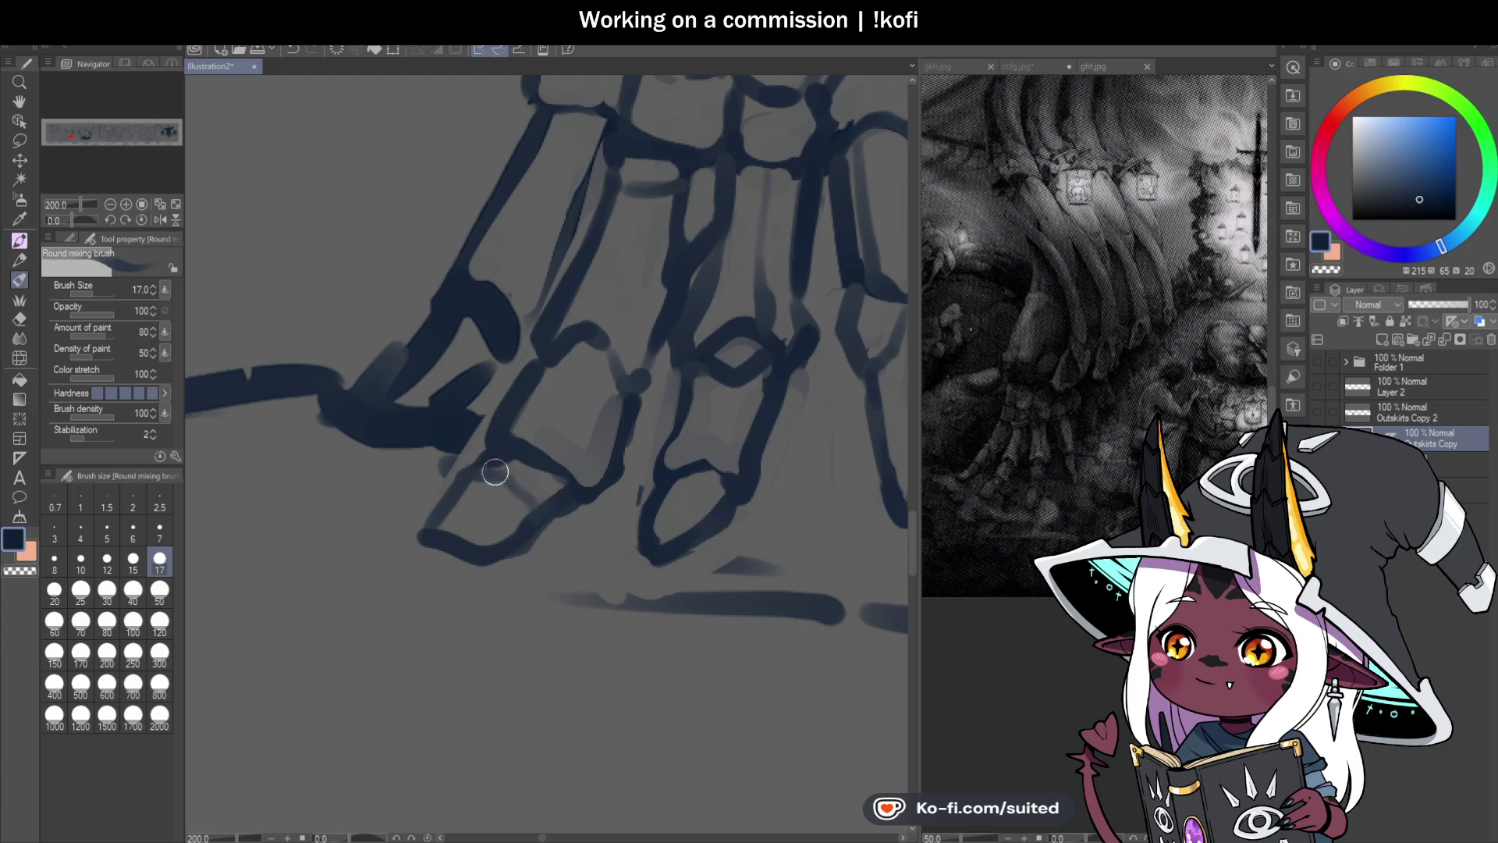
# Step: Zoom in on the hand and undo the dark blob strokes beside it with Ctrl+Z
pyautogui.scroll(-1, 550, 476)
pyautogui.scroll(1, 541, 478)
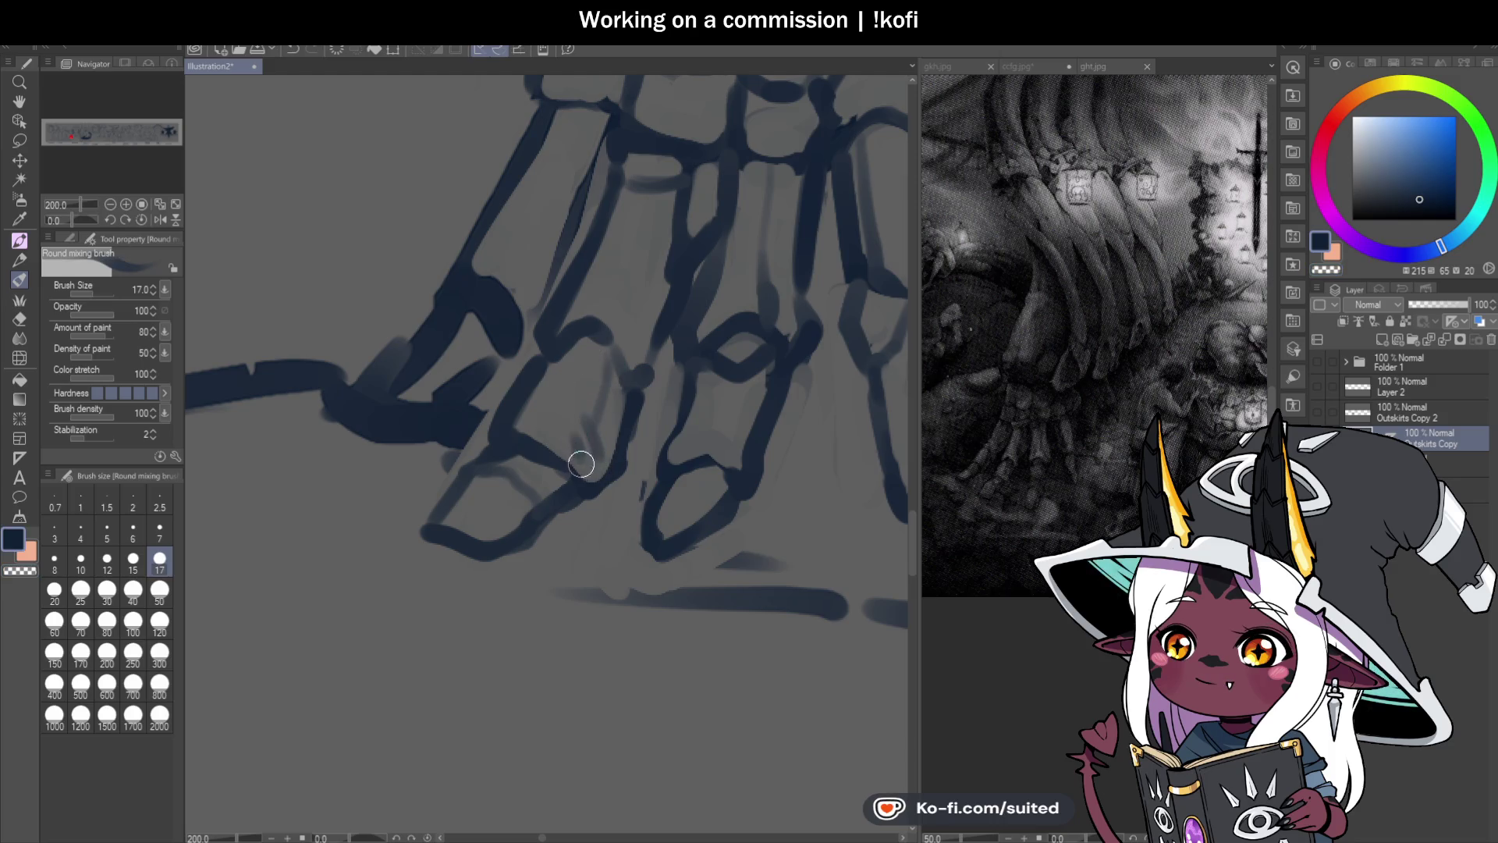
pyautogui.scroll(-2, 686, 437)
pyautogui.scroll(-2, 722, 443)
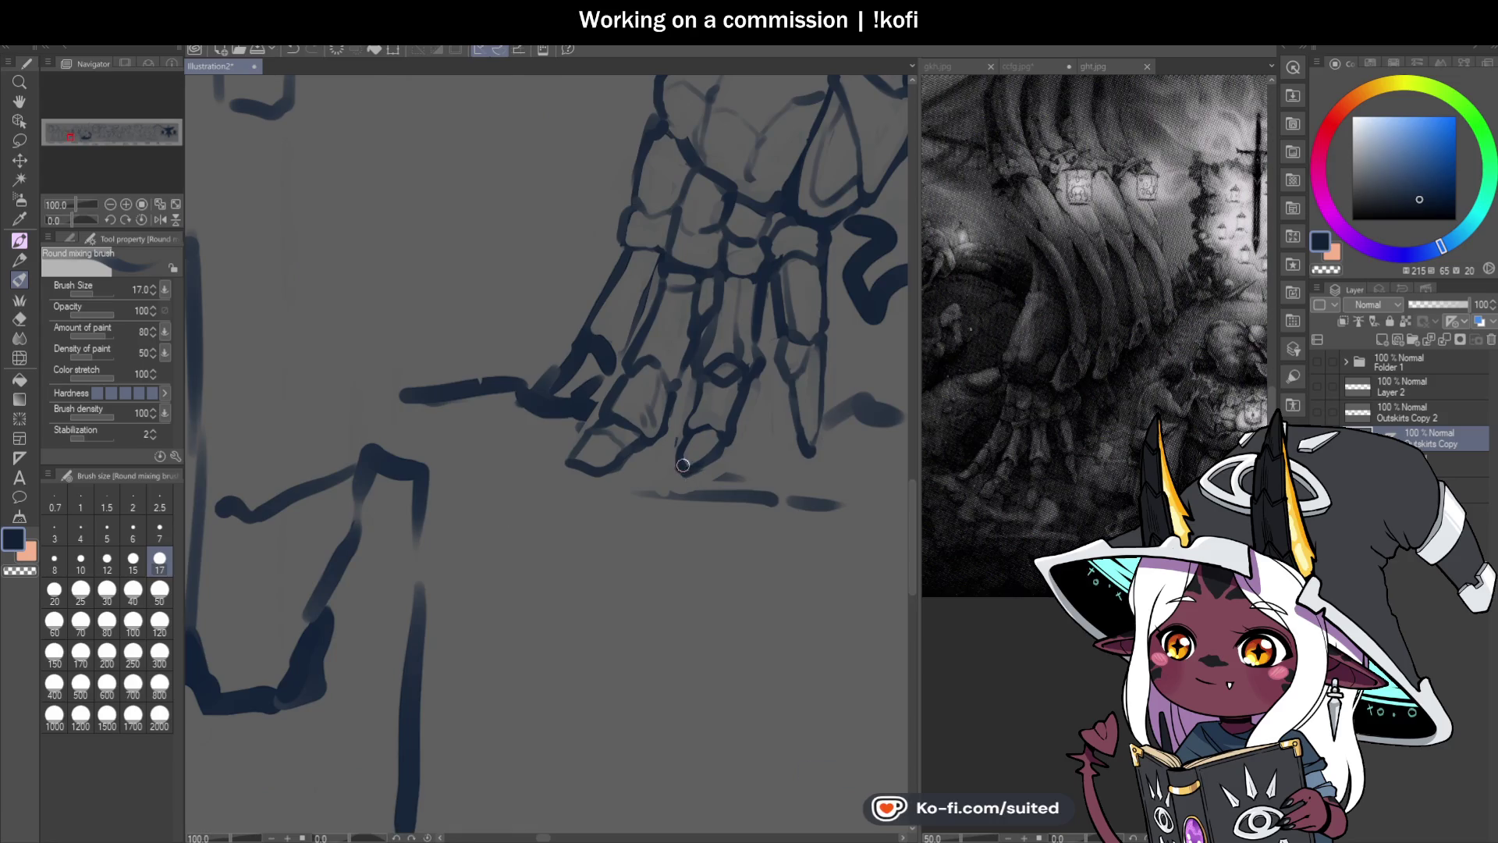
pyautogui.scroll(2, 633, 451)
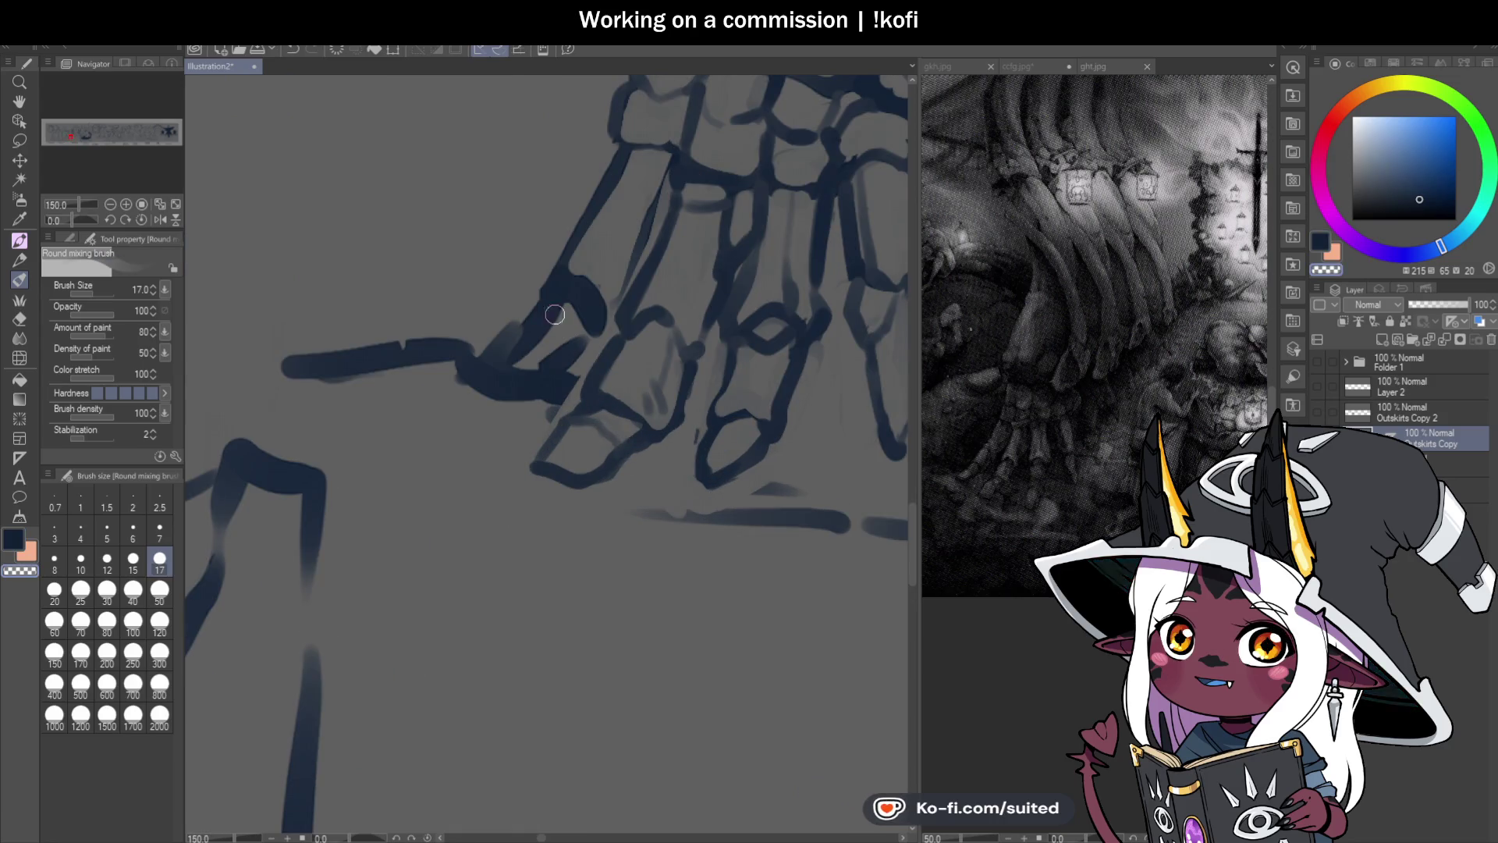
pyautogui.moveTo(466, 399)
pyautogui.mouseDown()
pyautogui.moveTo(518, 414)
pyautogui.moveTo(512, 371)
pyautogui.moveTo(397, 389)
pyautogui.mouseUp()
pyautogui.hotkey('ctrl', 'z')
pyautogui.hotkey('ctrl', 'z')
pyautogui.hotkey('ctrl', 'z')
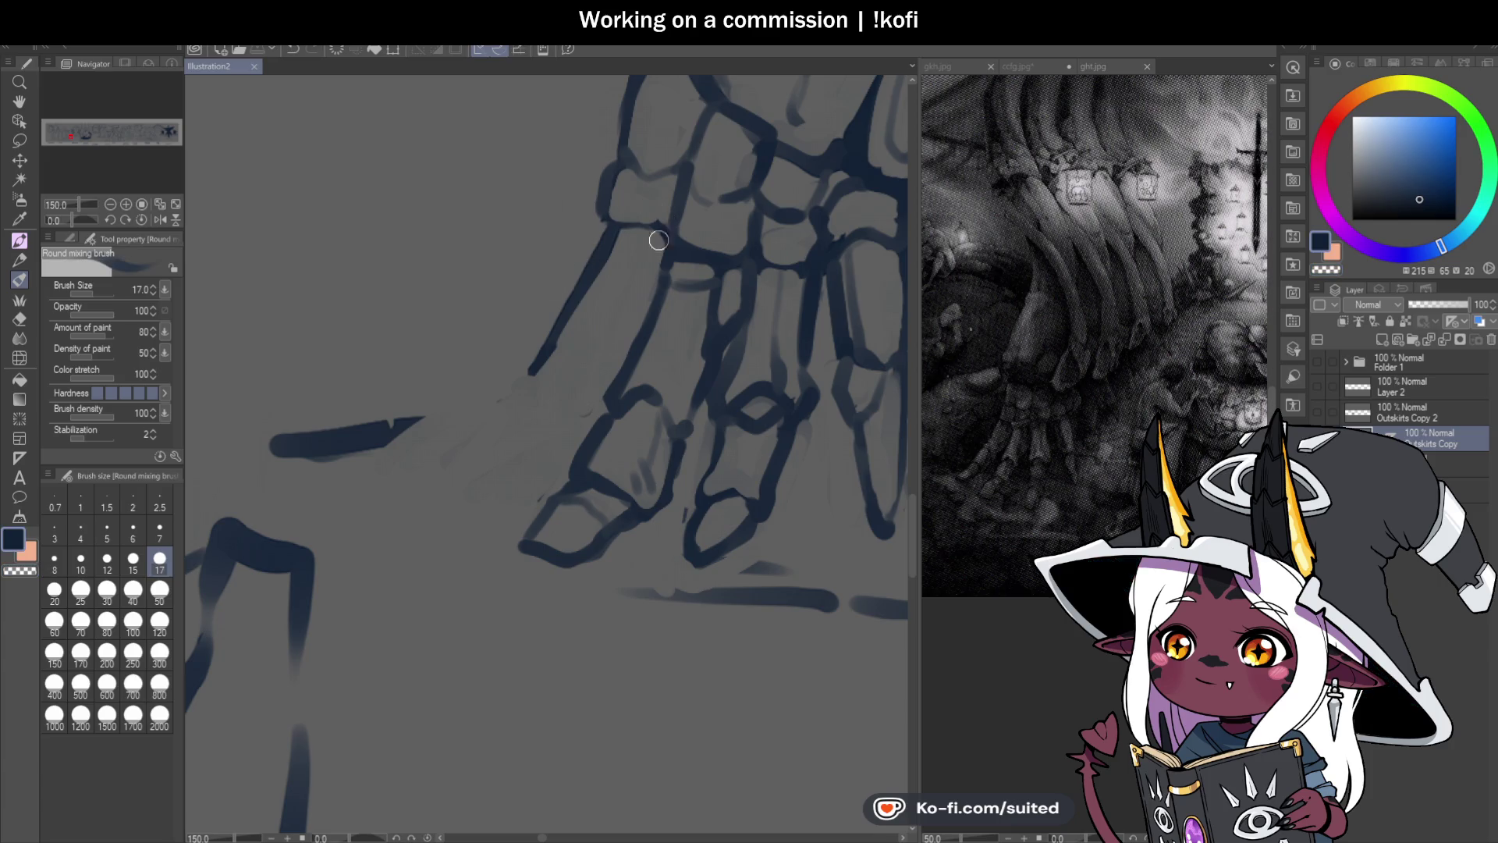
# Step: Redraw the hand's left contour as a curved line extending down-left, then save
pyautogui.moveTo(569, 318)
pyautogui.mouseDown()
pyautogui.moveTo(545, 335)
pyautogui.moveTo(619, 384)
pyautogui.mouseUp()
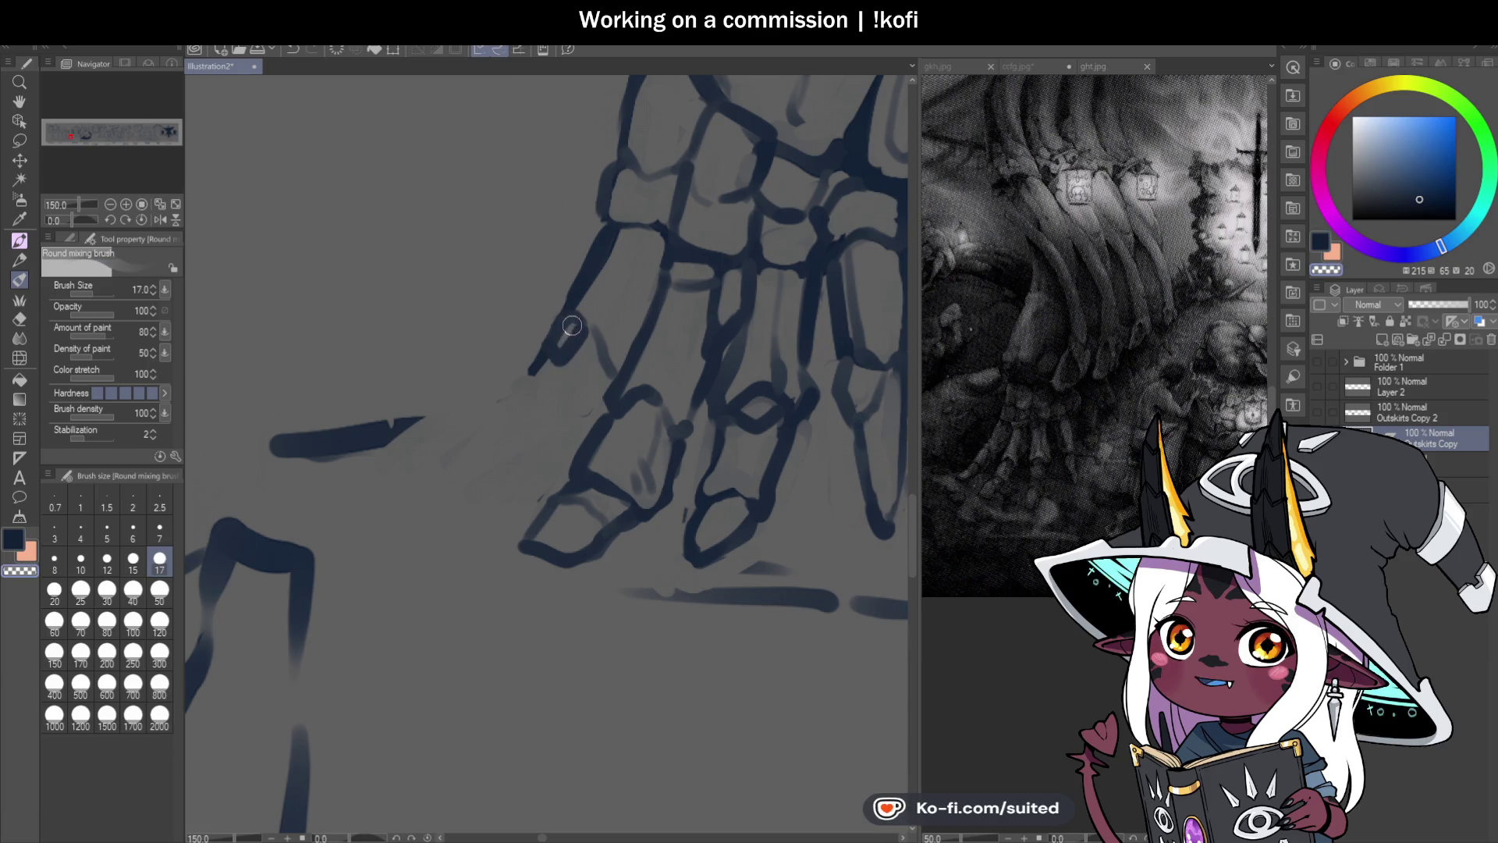
pyautogui.moveTo(547, 344); pyautogui.dragTo(611, 394)
pyautogui.moveTo(611, 248)
pyautogui.mouseDown()
pyautogui.moveTo(582, 313)
pyautogui.moveTo(647, 281)
pyautogui.mouseUp()
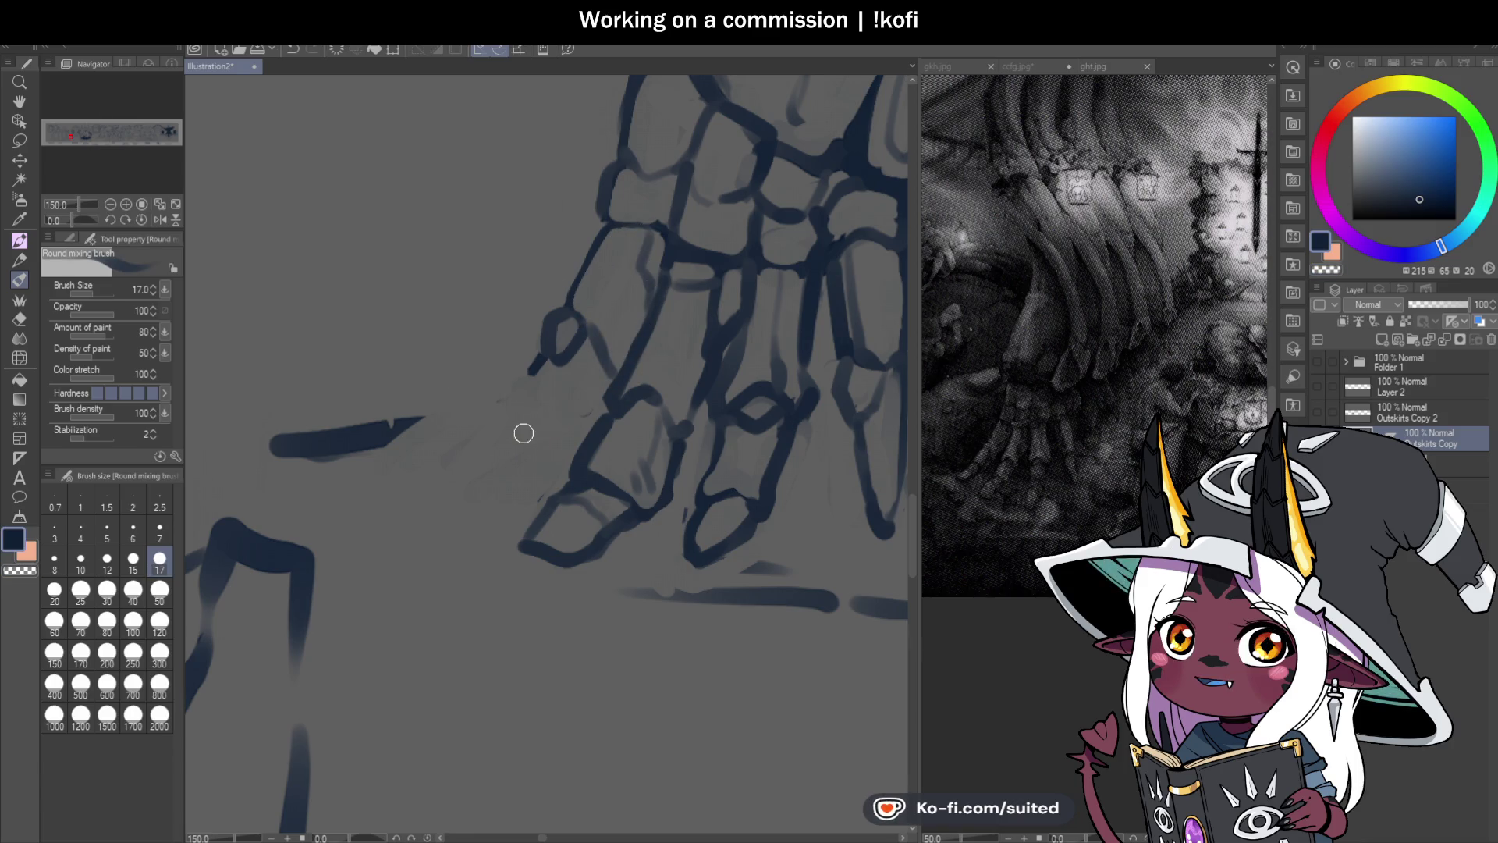
pyautogui.moveTo(535, 357)
pyautogui.mouseDown()
pyautogui.moveTo(507, 404)
pyautogui.moveTo(606, 390)
pyautogui.moveTo(548, 456)
pyautogui.moveTo(514, 398)
pyautogui.moveTo(435, 468)
pyautogui.moveTo(478, 478)
pyautogui.moveTo(555, 433)
pyautogui.mouseUp()
pyautogui.hotkey('ctrl', 's')
pyautogui.scroll(-5, 629, 440)
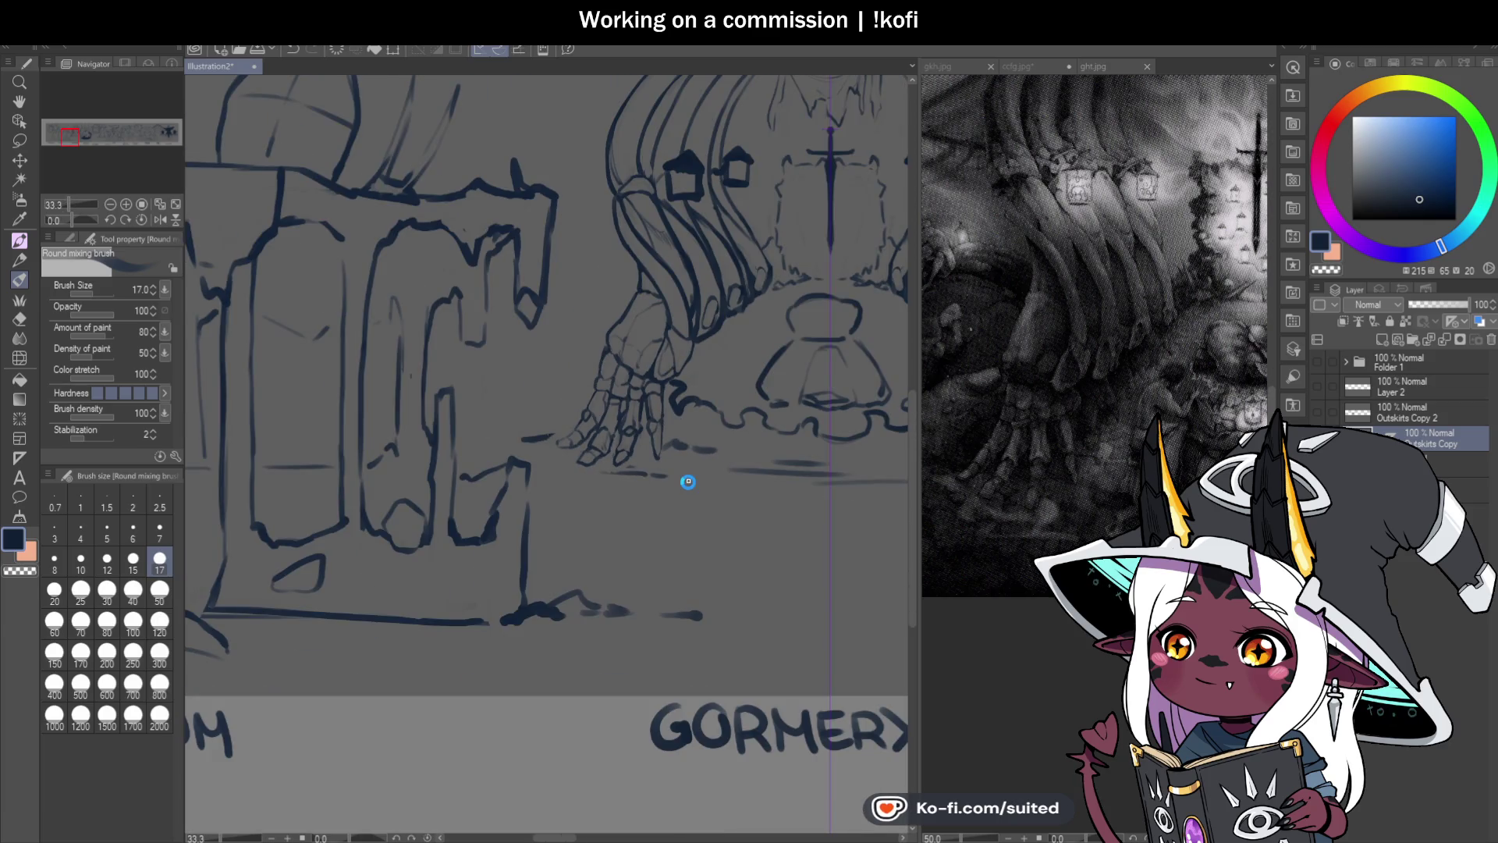
# Step: Zoom out to review the banner around the GORMERY shrine and show the Outskirts Copy 2 layer
pyautogui.scroll(1, 691, 418)
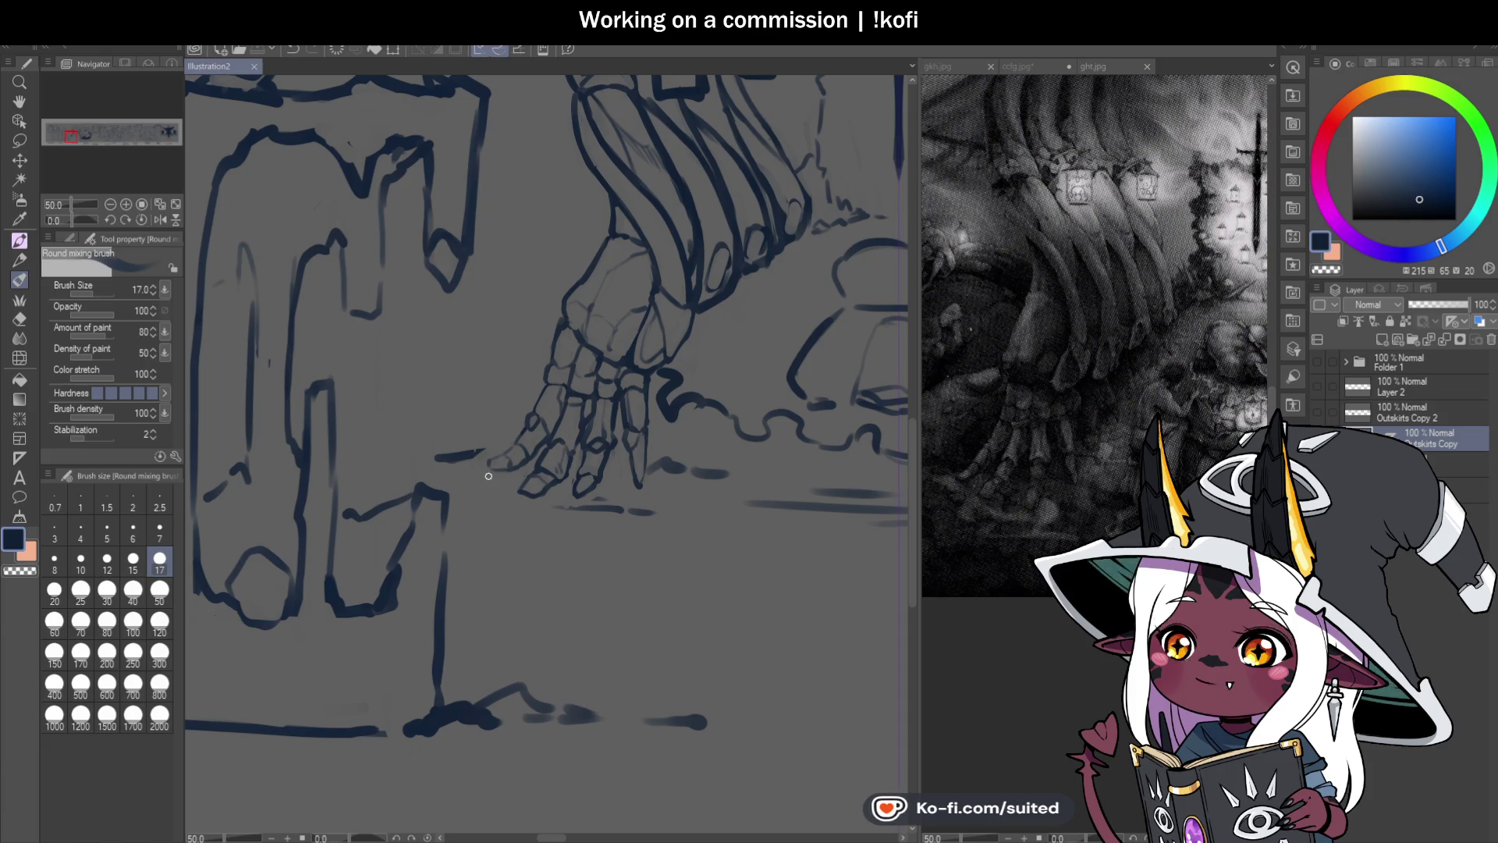
pyautogui.scroll(5, 492, 460)
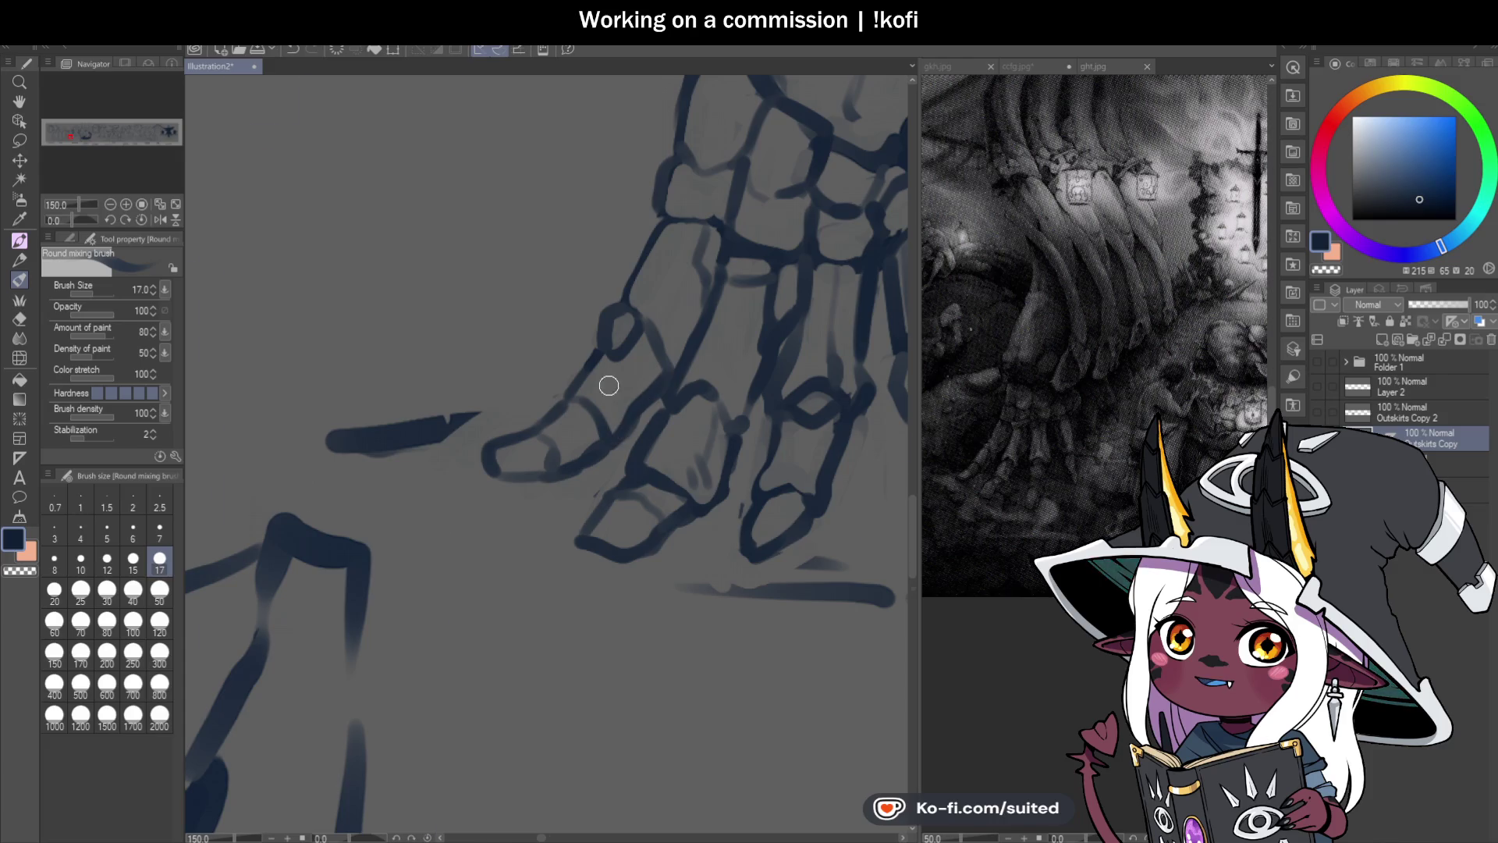
pyautogui.scroll(-4, 512, 425)
pyautogui.scroll(3, 534, 437)
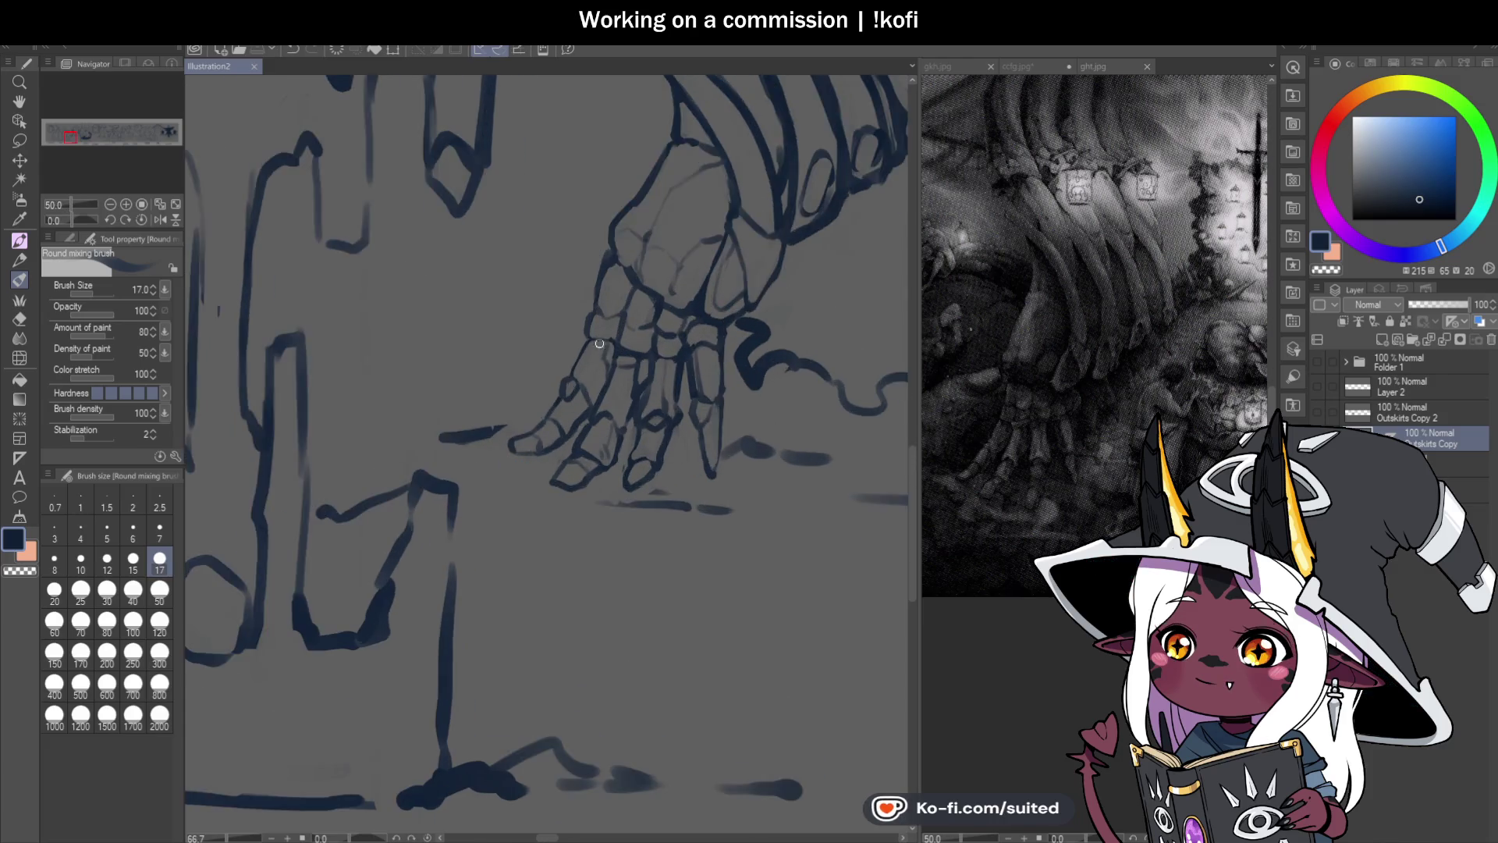
pyautogui.scroll(-2, 533, 459)
pyautogui.scroll(-5, 545, 475)
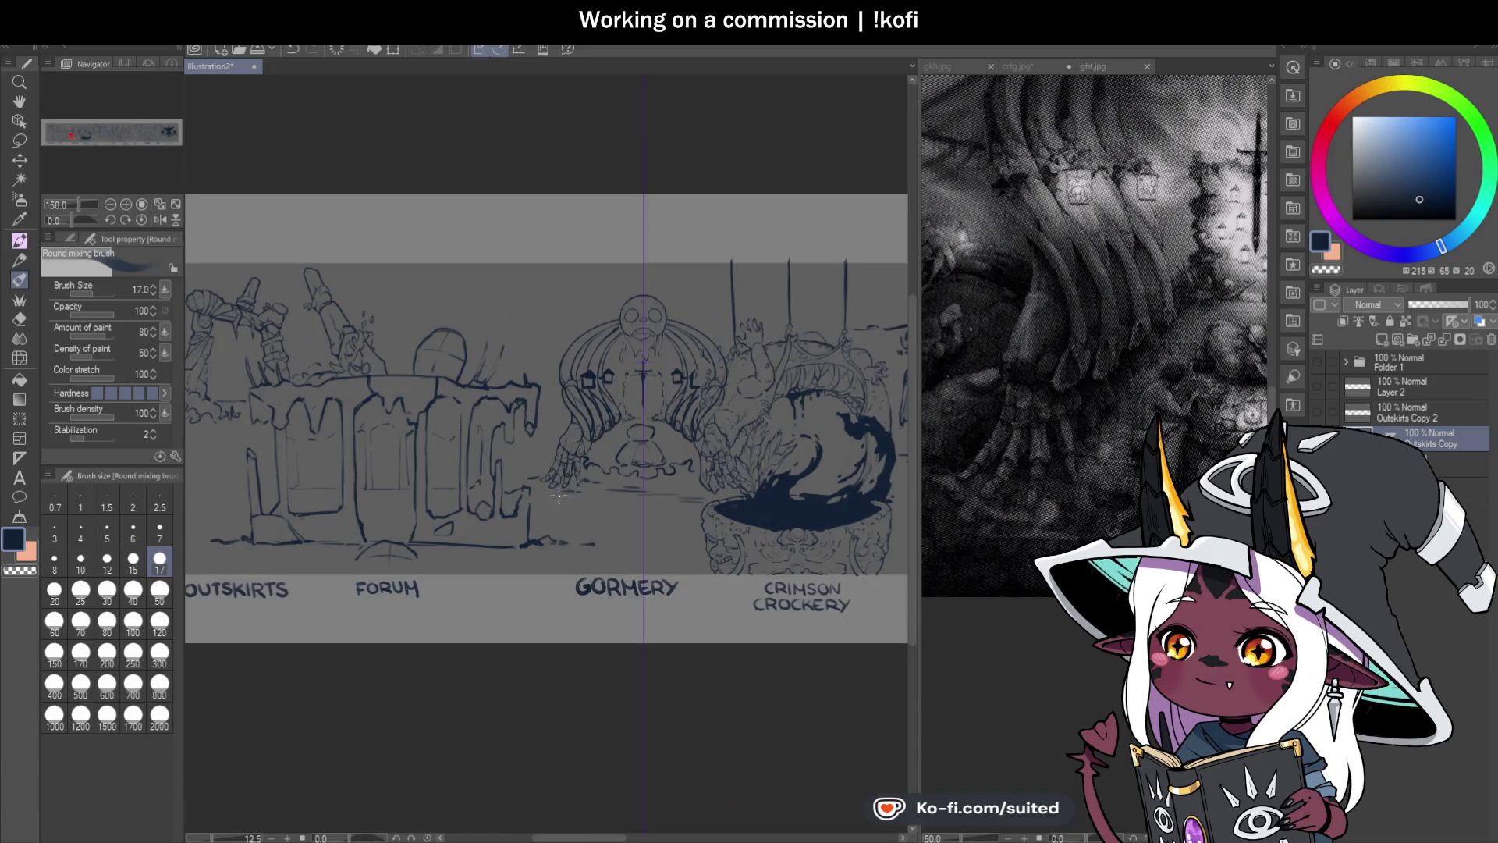
pyautogui.scroll(3, 626, 423)
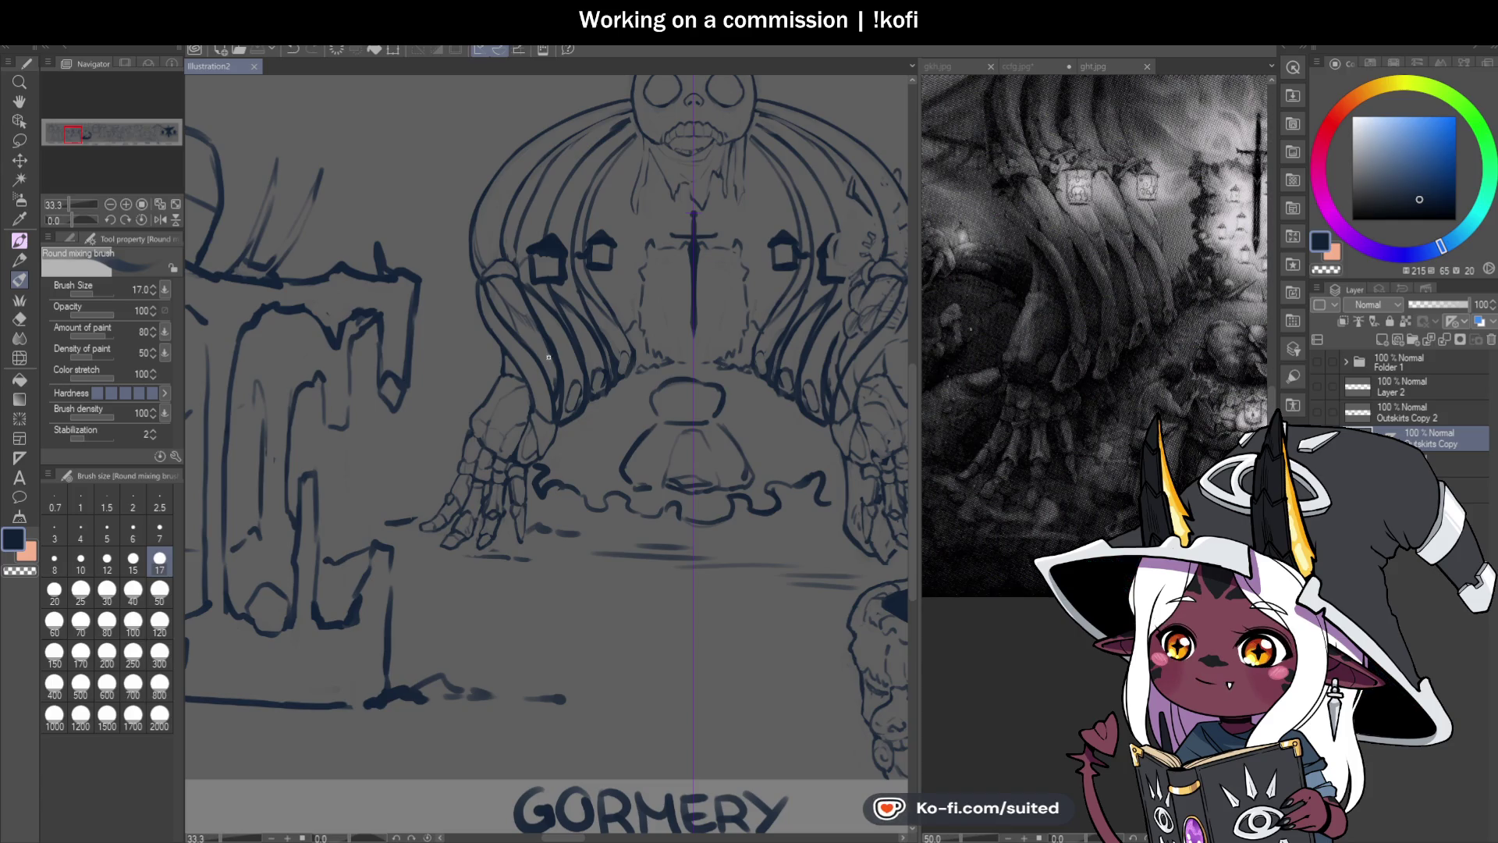
pyautogui.scroll(-3, 475, 392)
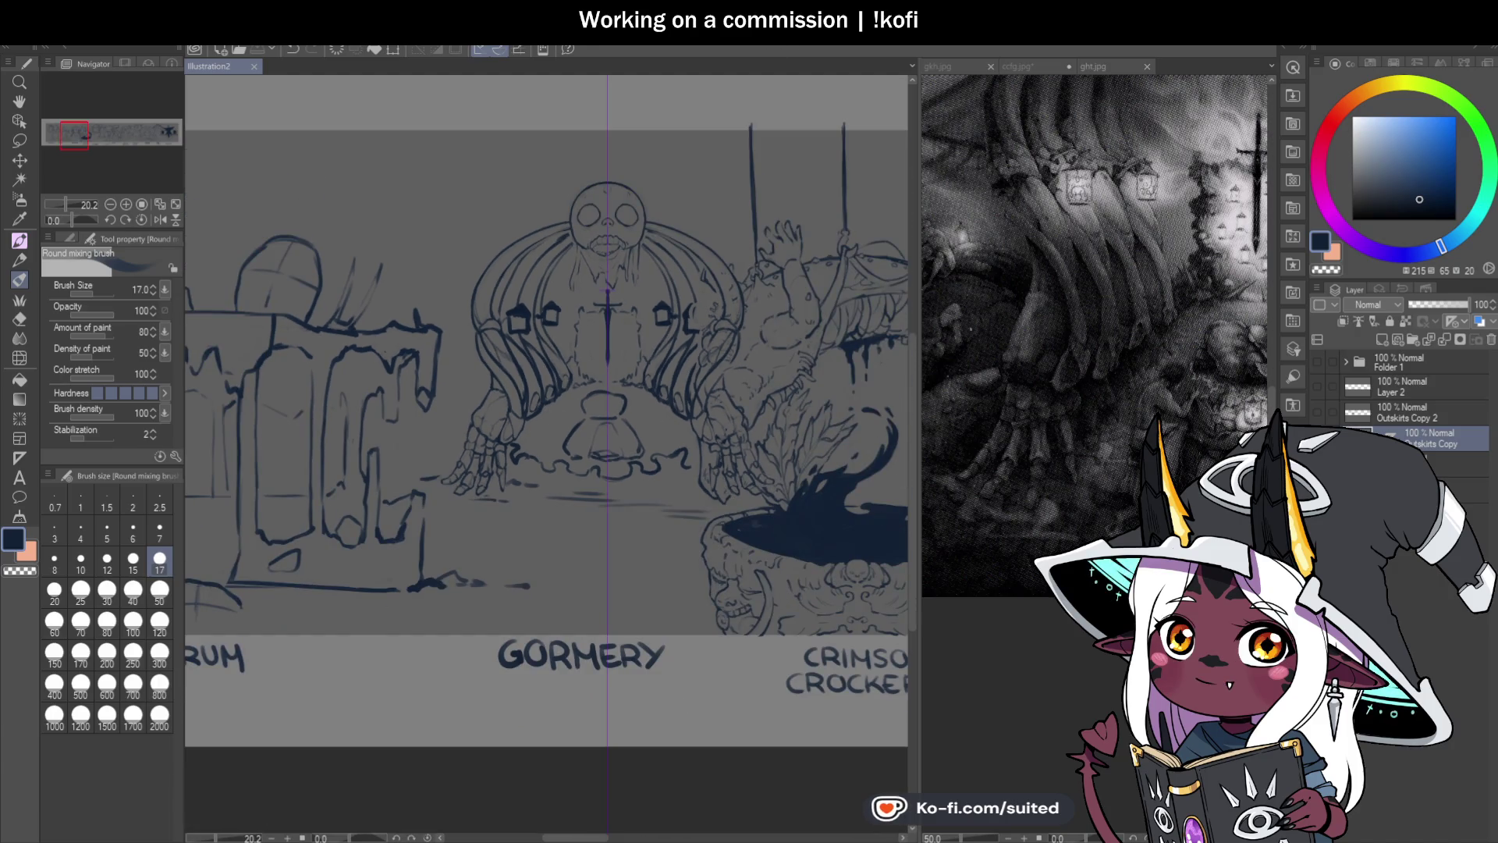
pyautogui.click(1318, 412)
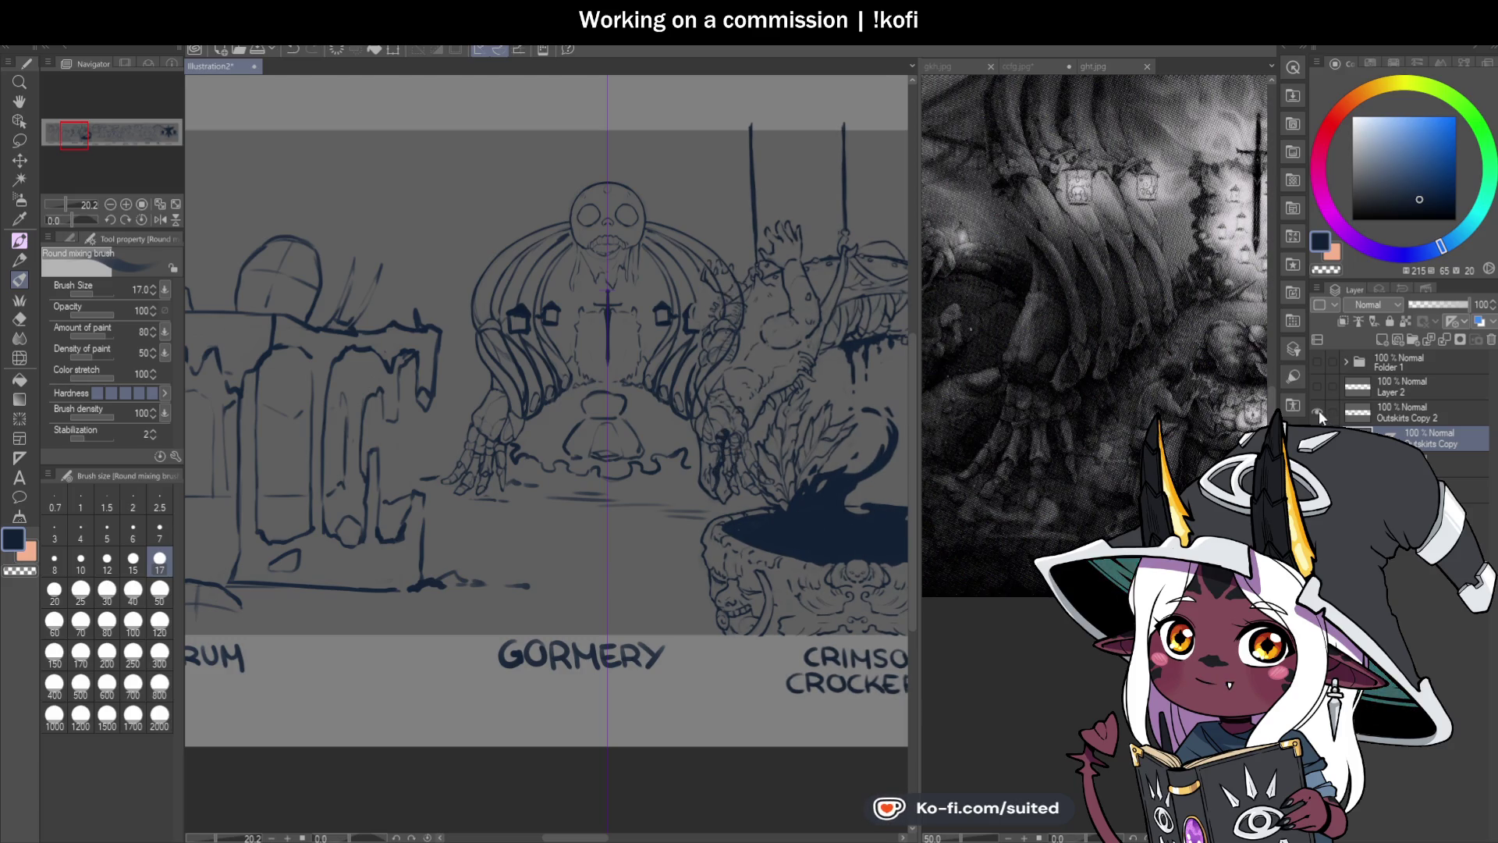
pyautogui.click(1319, 412)
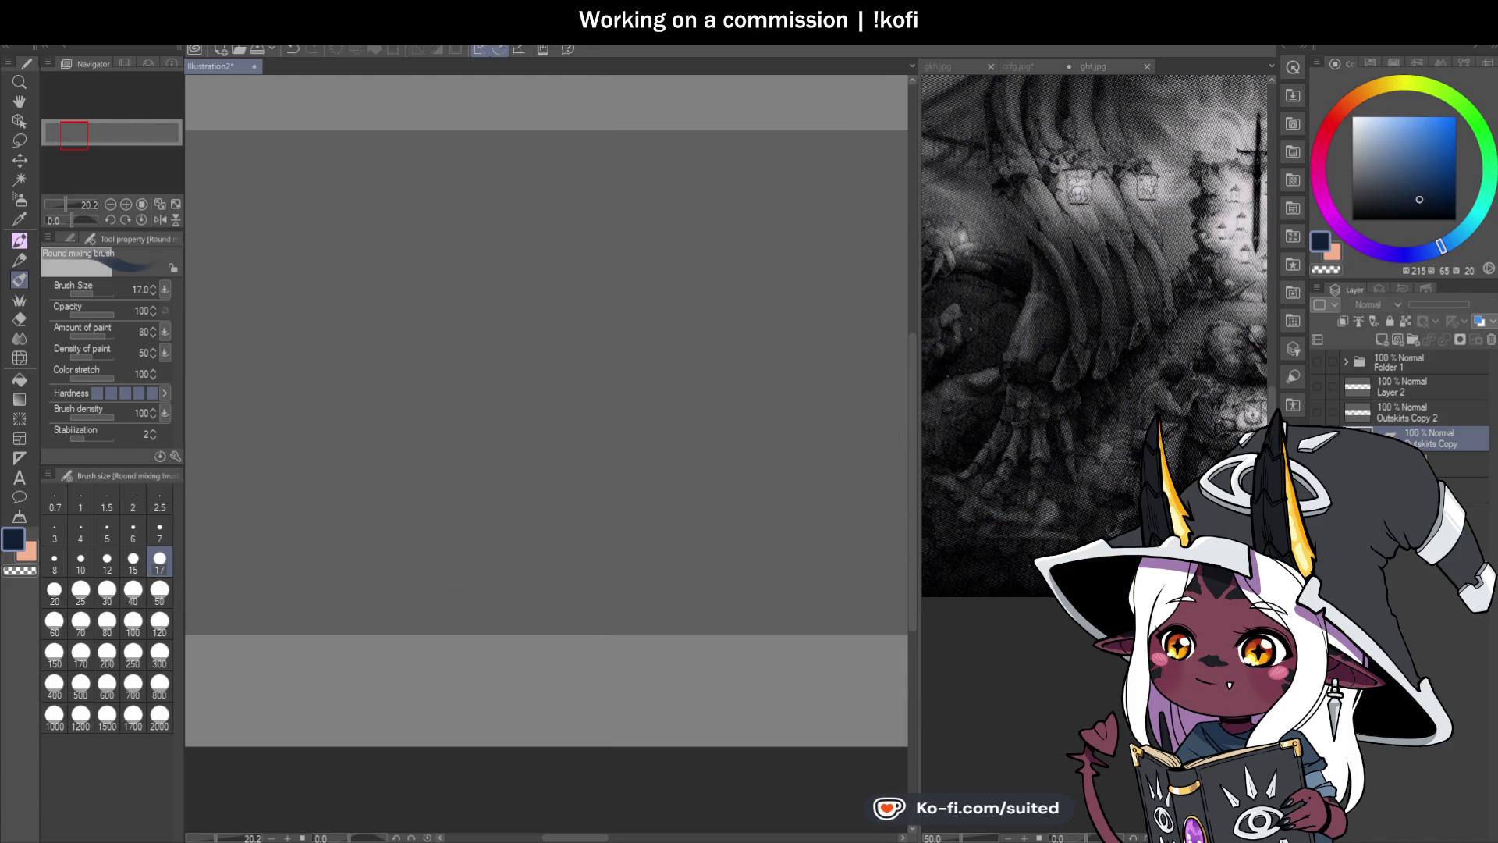
pyautogui.hotkey('ctrl', '+')
pyautogui.hotkey('ctrl', '+')
pyautogui.hotkey('ctrl', '+')
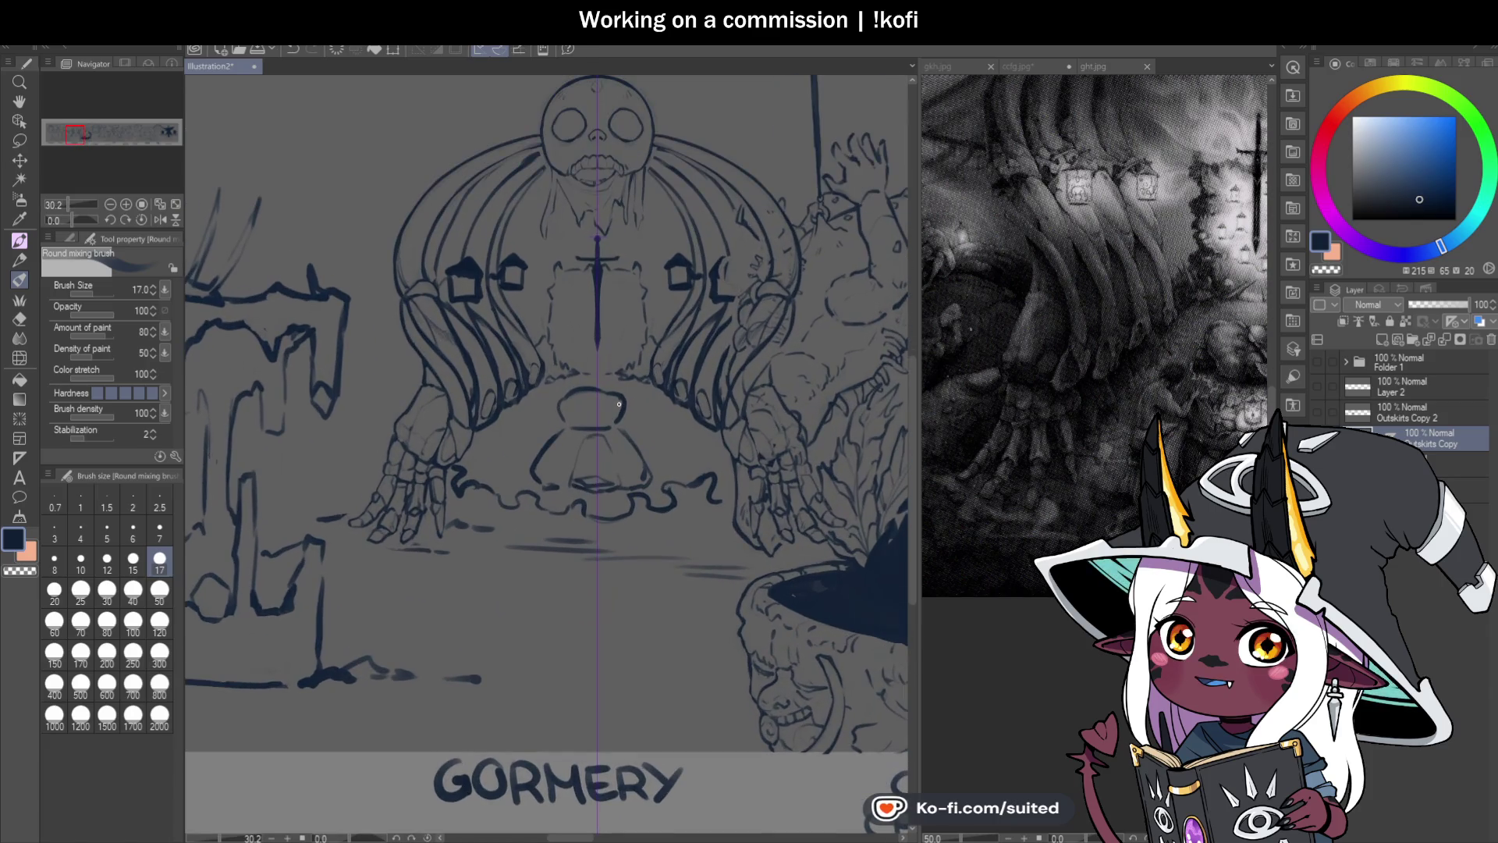
pyautogui.scroll(-3, 371, 471)
pyautogui.scroll(2, 509, 468)
pyautogui.scroll(-1, 509, 468)
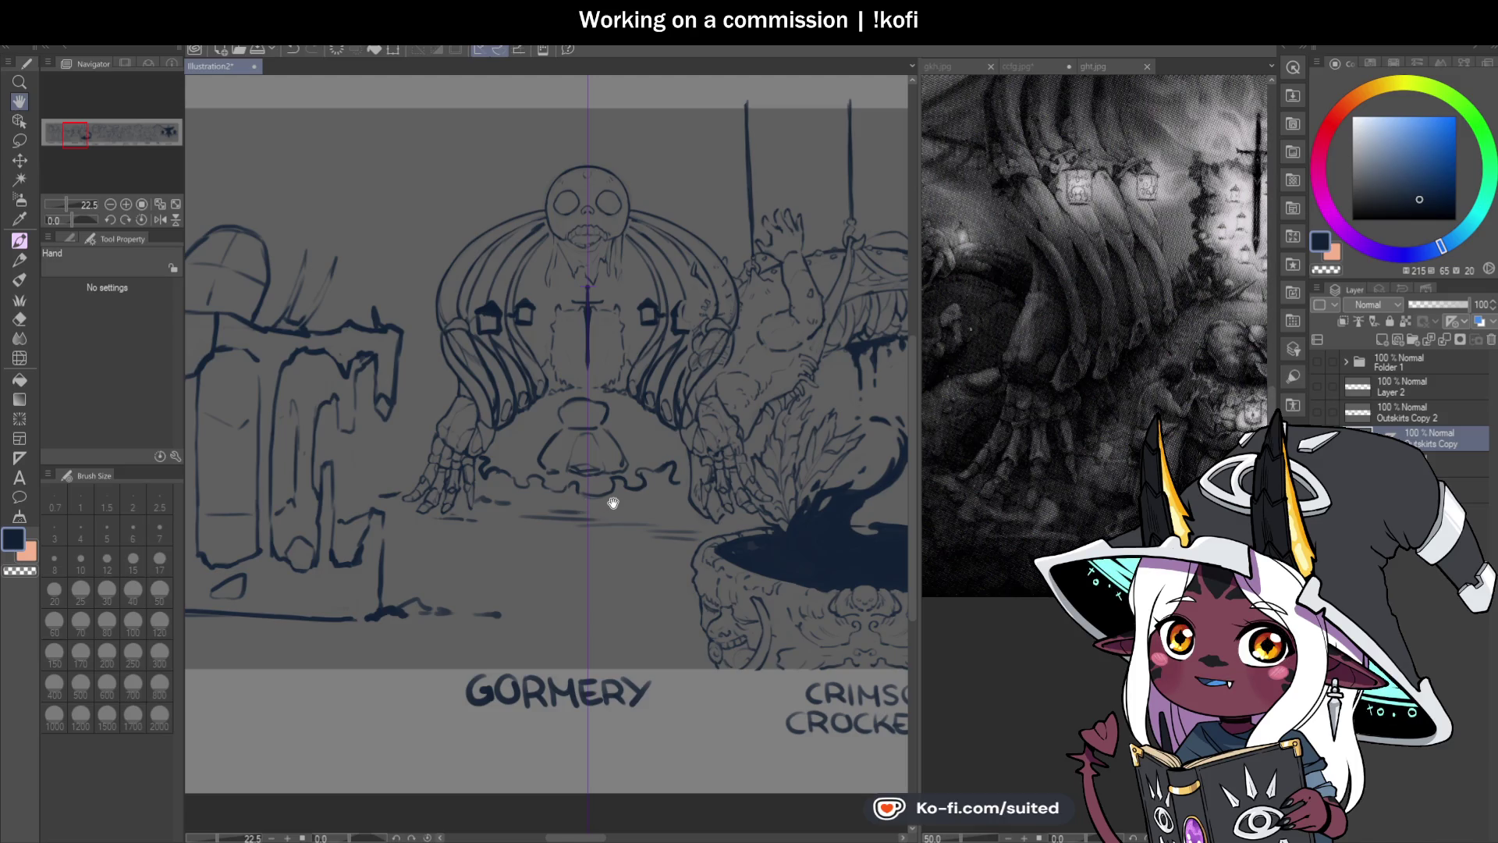
# Step: Pan across Plumery, Blacksmith, Weapon Crafter, Dragon Armoury, Mask Maker and Kingsmith, then back to Crimson Crockery
pyautogui.scroll(1, 613, 501)
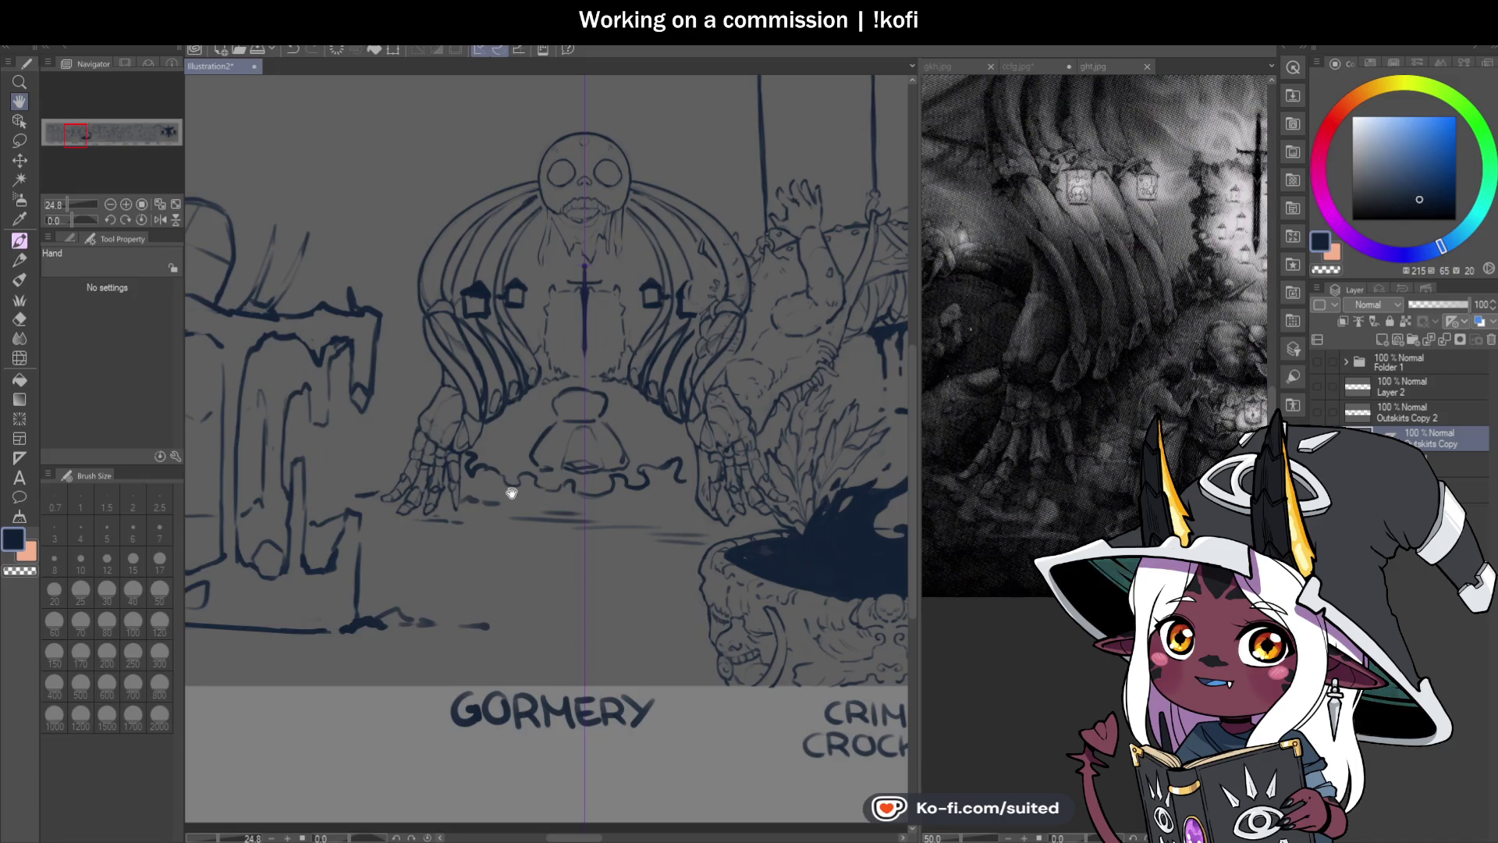
pyautogui.scroll(-2, 490, 488)
pyautogui.scroll(-3, 488, 488)
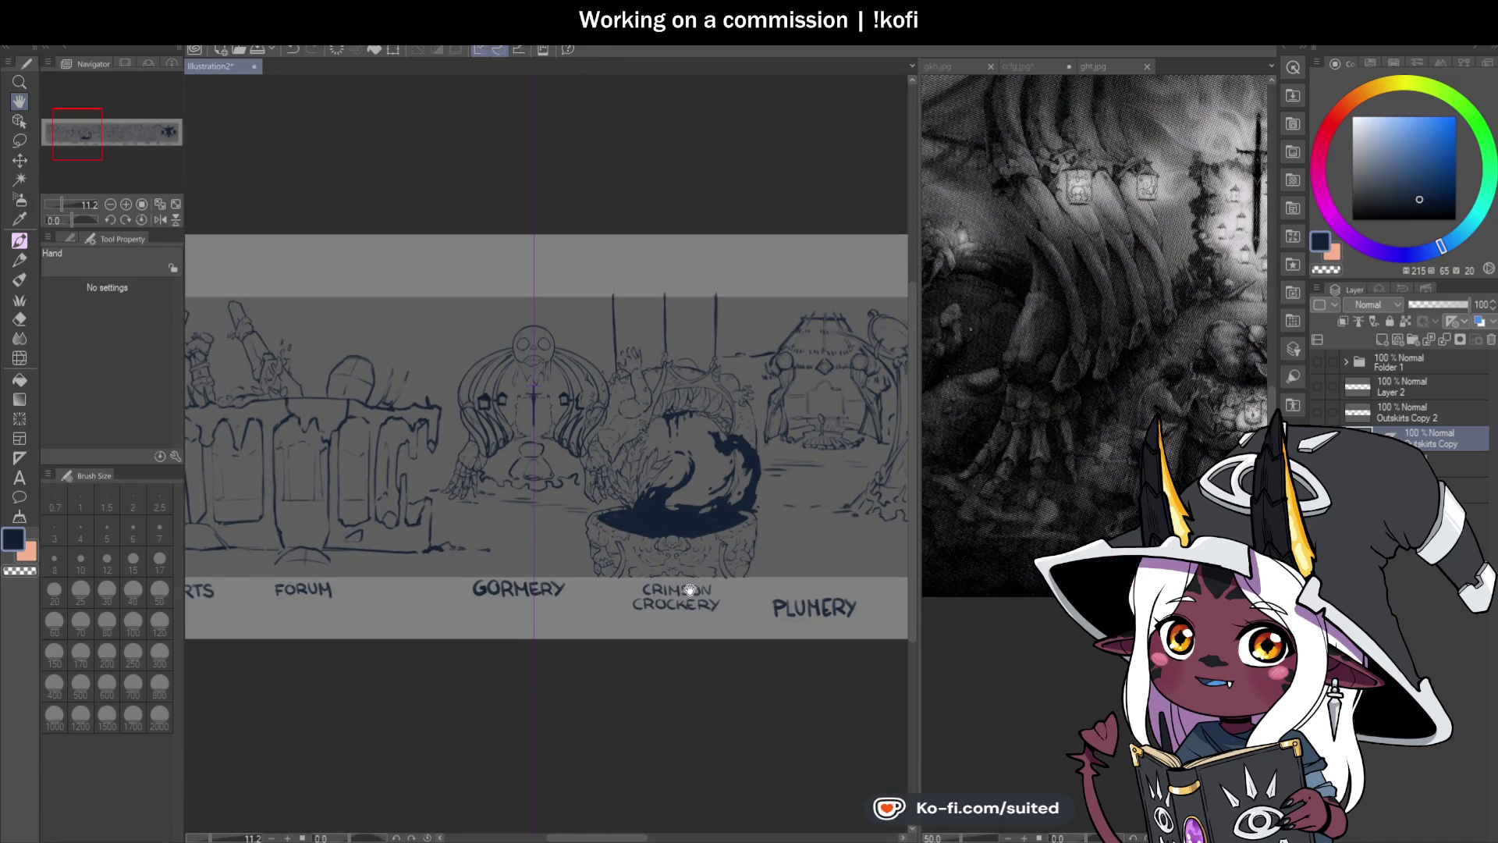
pyautogui.scroll(1, 742, 575)
pyautogui.moveTo(741, 575)
pyautogui.mouseDown()
pyautogui.moveTo(495, 566)
pyautogui.moveTo(502, 535)
pyautogui.mouseUp()
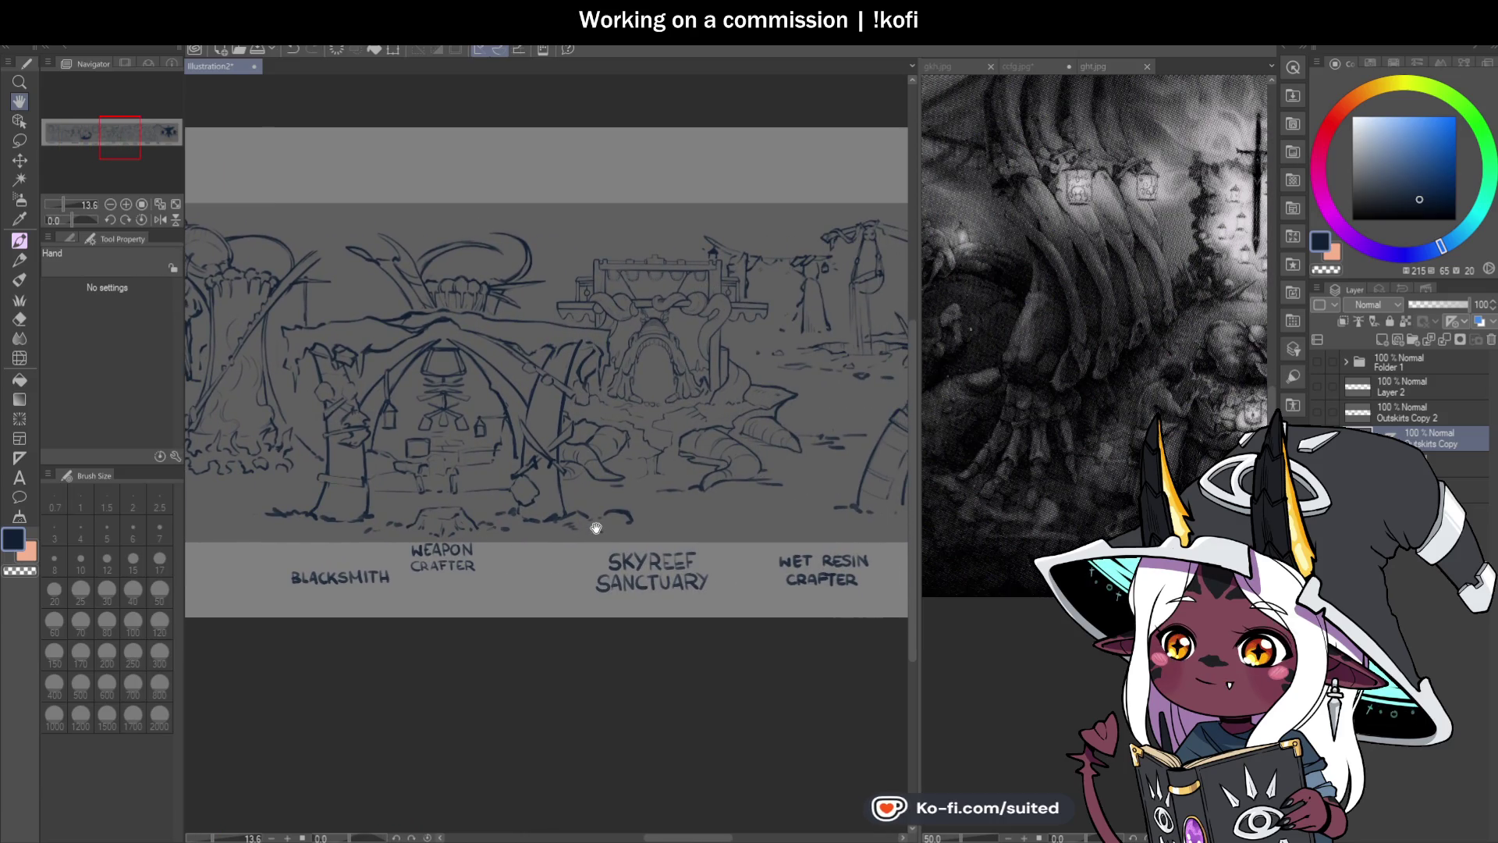
pyautogui.moveTo(688, 492); pyautogui.dragTo(477, 511)
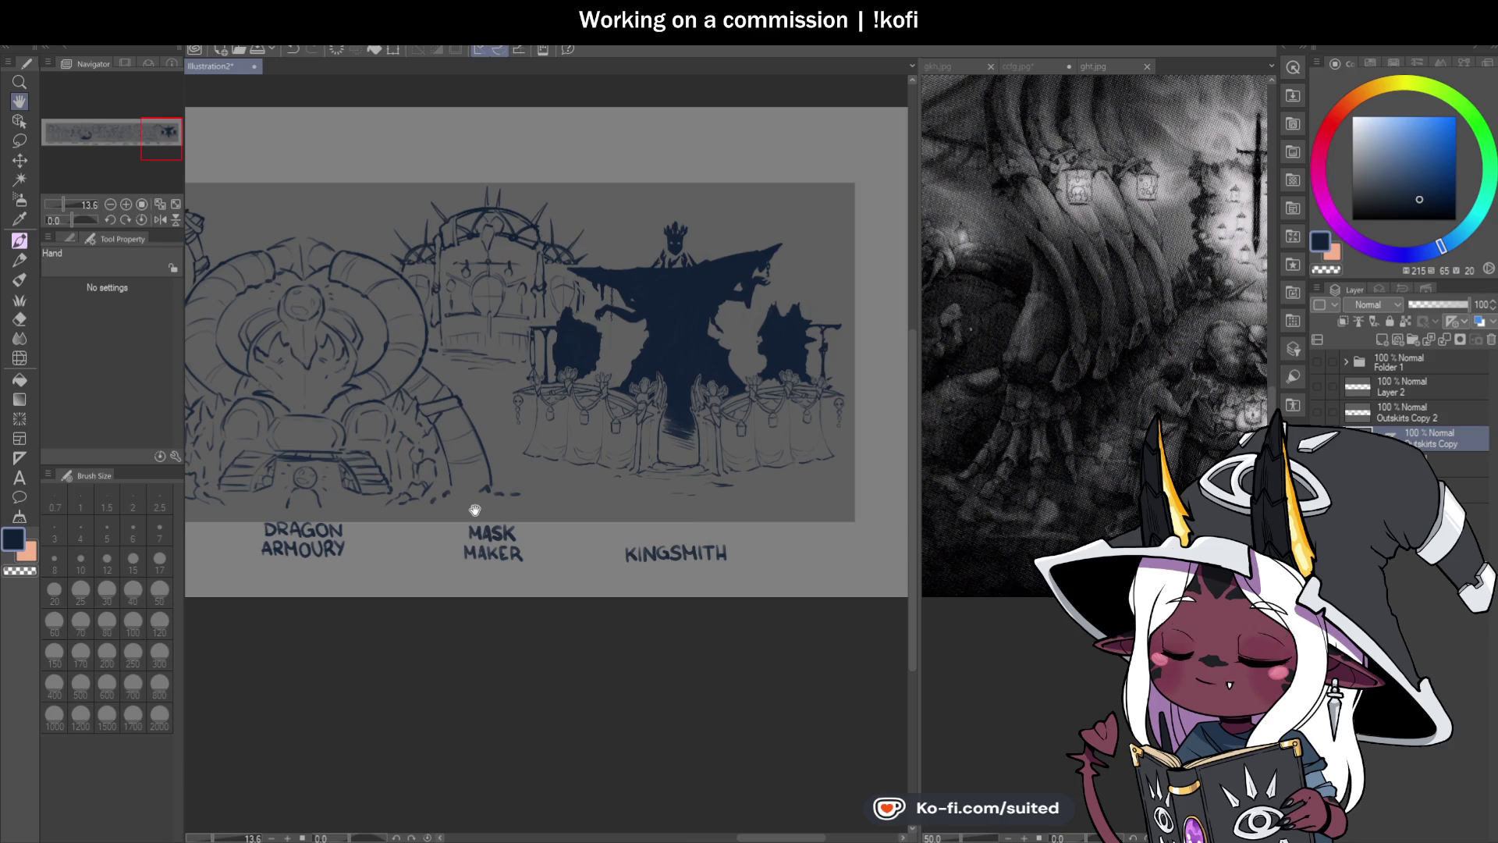
pyautogui.scroll(3, 618, 411)
pyautogui.moveTo(618, 411)
pyautogui.mouseDown()
pyautogui.moveTo(712, 355)
pyautogui.moveTo(572, 419)
pyautogui.moveTo(552, 468)
pyautogui.moveTo(636, 485)
pyautogui.mouseUp()
pyautogui.scroll(-3, 636, 486)
pyautogui.moveTo(460, 504)
pyautogui.mouseDown()
pyautogui.moveTo(692, 452)
pyautogui.moveTo(593, 386)
pyautogui.moveTo(679, 391)
pyautogui.moveTo(525, 438)
pyautogui.moveTo(622, 447)
pyautogui.mouseUp()
# Step: Pan through Outskirts, Forum, Skyreef Sanctuary and Wet Resin Crafter, return to Gormery, and save
pyautogui.scroll(1, 624, 348)
pyautogui.scroll(1, 624, 347)
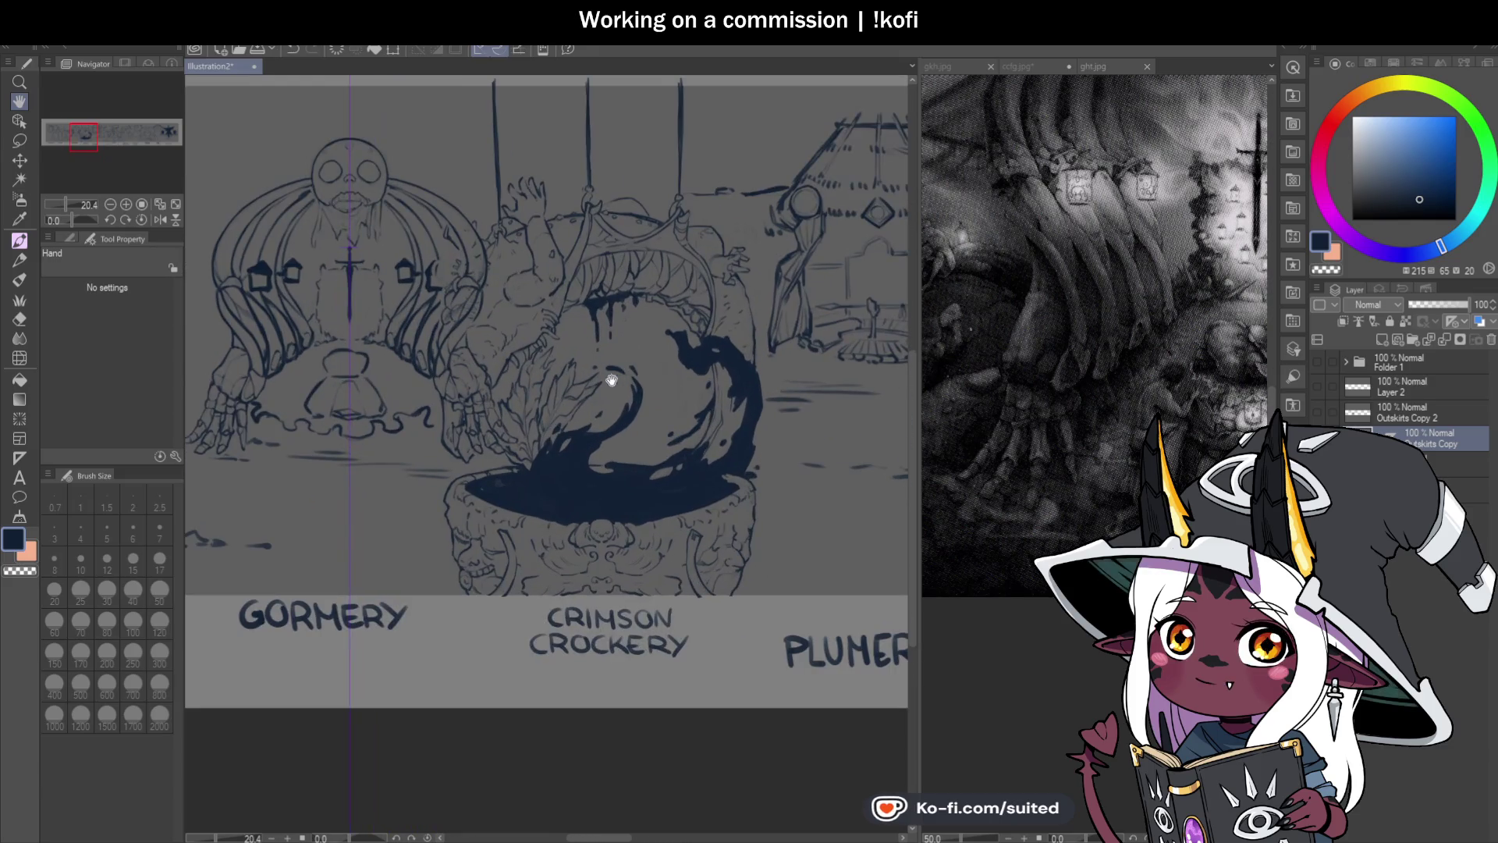
pyautogui.scroll(-2, 569, 328)
pyautogui.moveTo(518, 328)
pyautogui.mouseDown()
pyautogui.moveTo(721, 352)
pyautogui.moveTo(622, 335)
pyautogui.moveTo(442, 344)
pyautogui.mouseUp()
pyautogui.moveTo(726, 422); pyautogui.dragTo(625, 422)
pyautogui.moveTo(846, 472); pyautogui.dragTo(344, 468)
pyautogui.moveTo(953, 468)
pyautogui.mouseDown()
pyautogui.moveTo(121, 461)
pyautogui.moveTo(824, 462)
pyautogui.mouseUp()
pyautogui.moveTo(374, 450); pyautogui.dragTo(705, 466)
pyautogui.scroll(5, 428, 267)
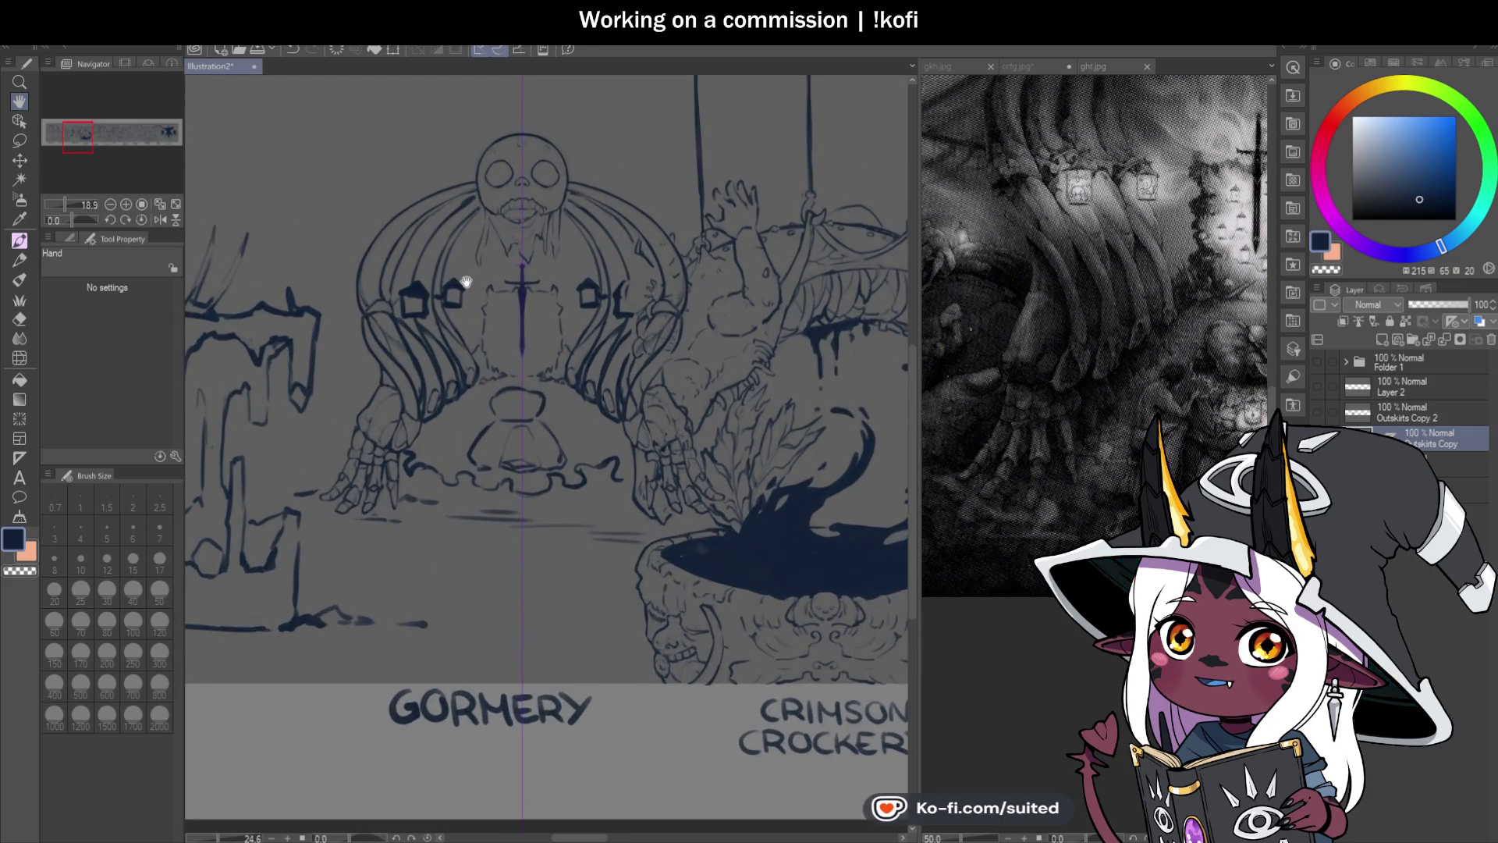
pyautogui.scroll(2, 470, 308)
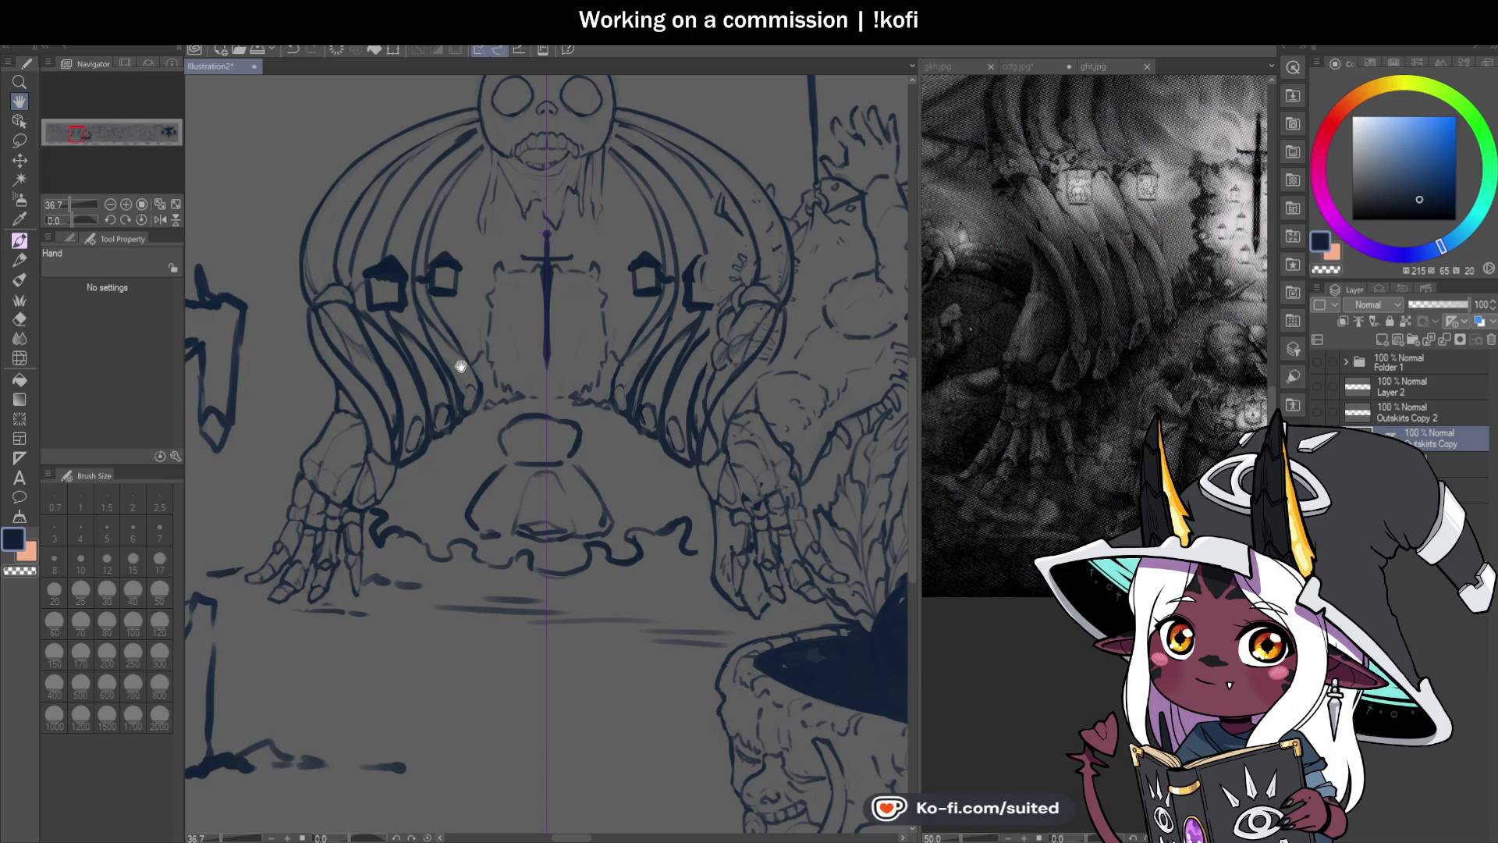
pyautogui.hotkey('ctrl', 's')
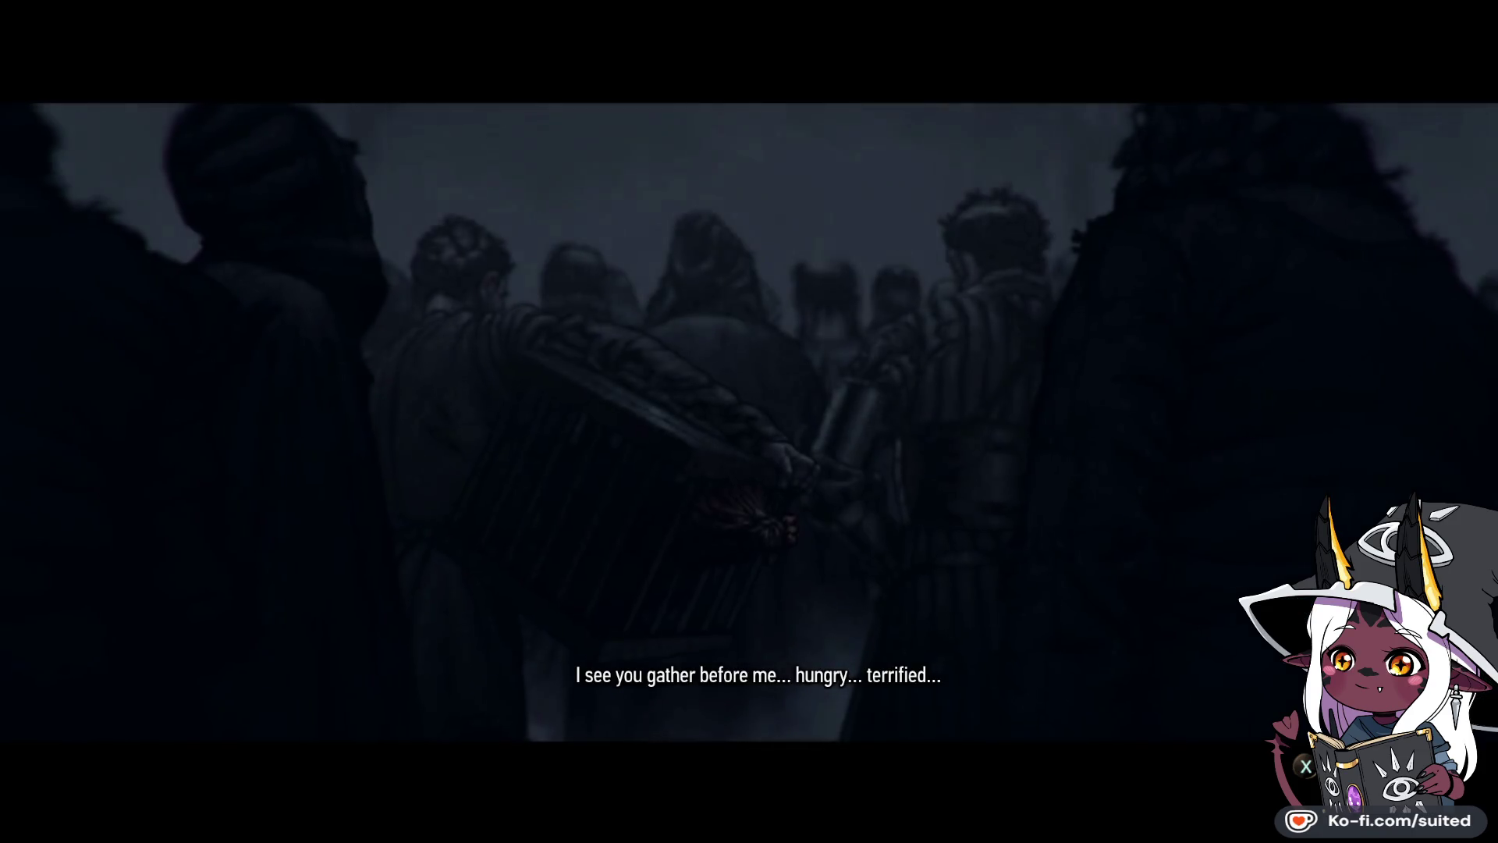
# Step: Let The Witcher 3's opening cinematic start, then skip it with Space
pyautogui.press('space')
# Step: Continue the latest saved game and ride Geralt's horse through the forest toward the ruined hut
pyautogui.click(308, 311)
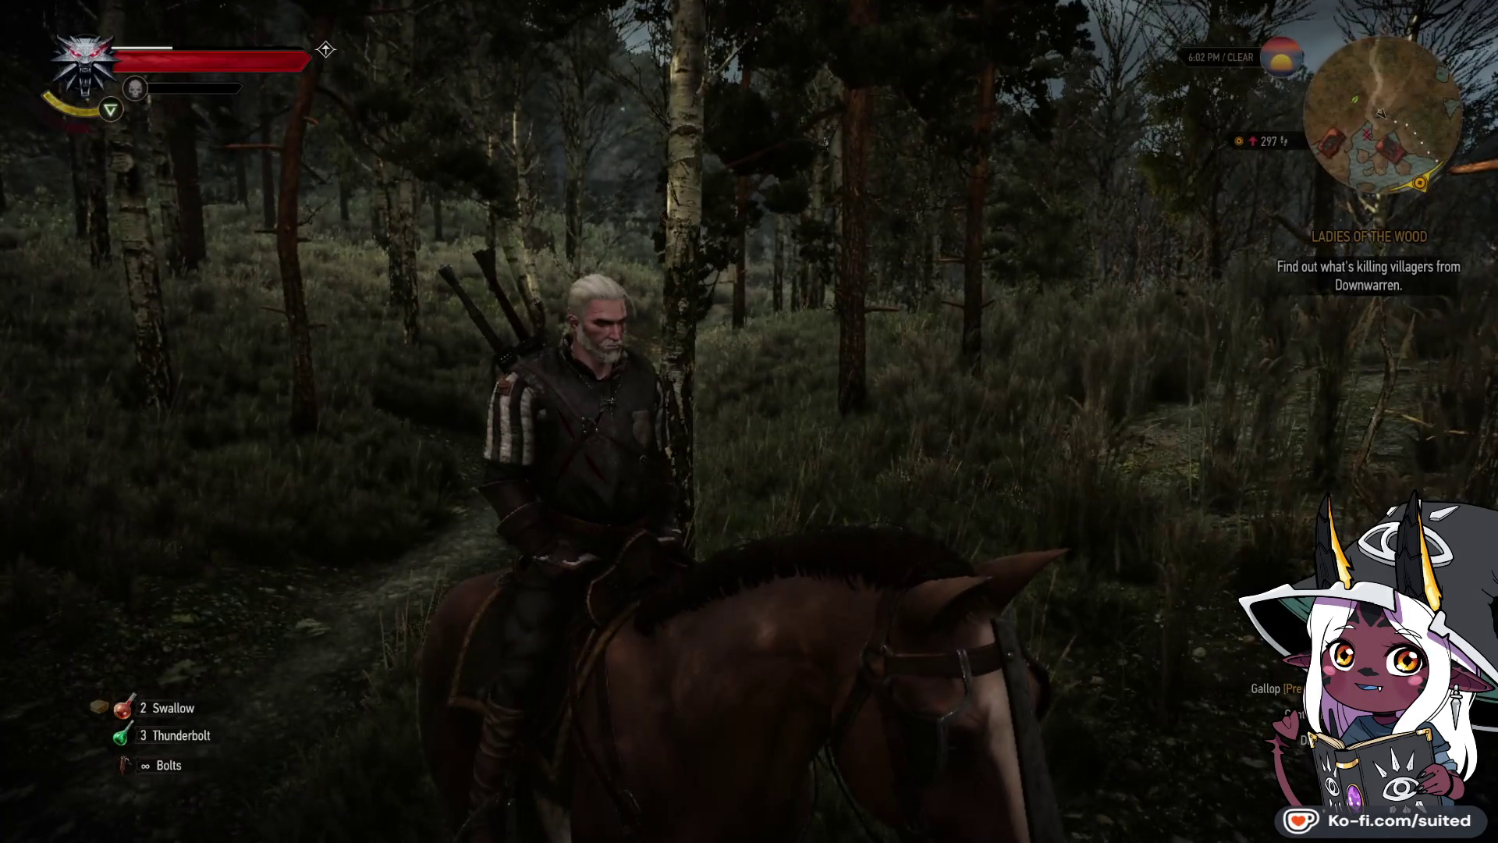
pyautogui.press('w')
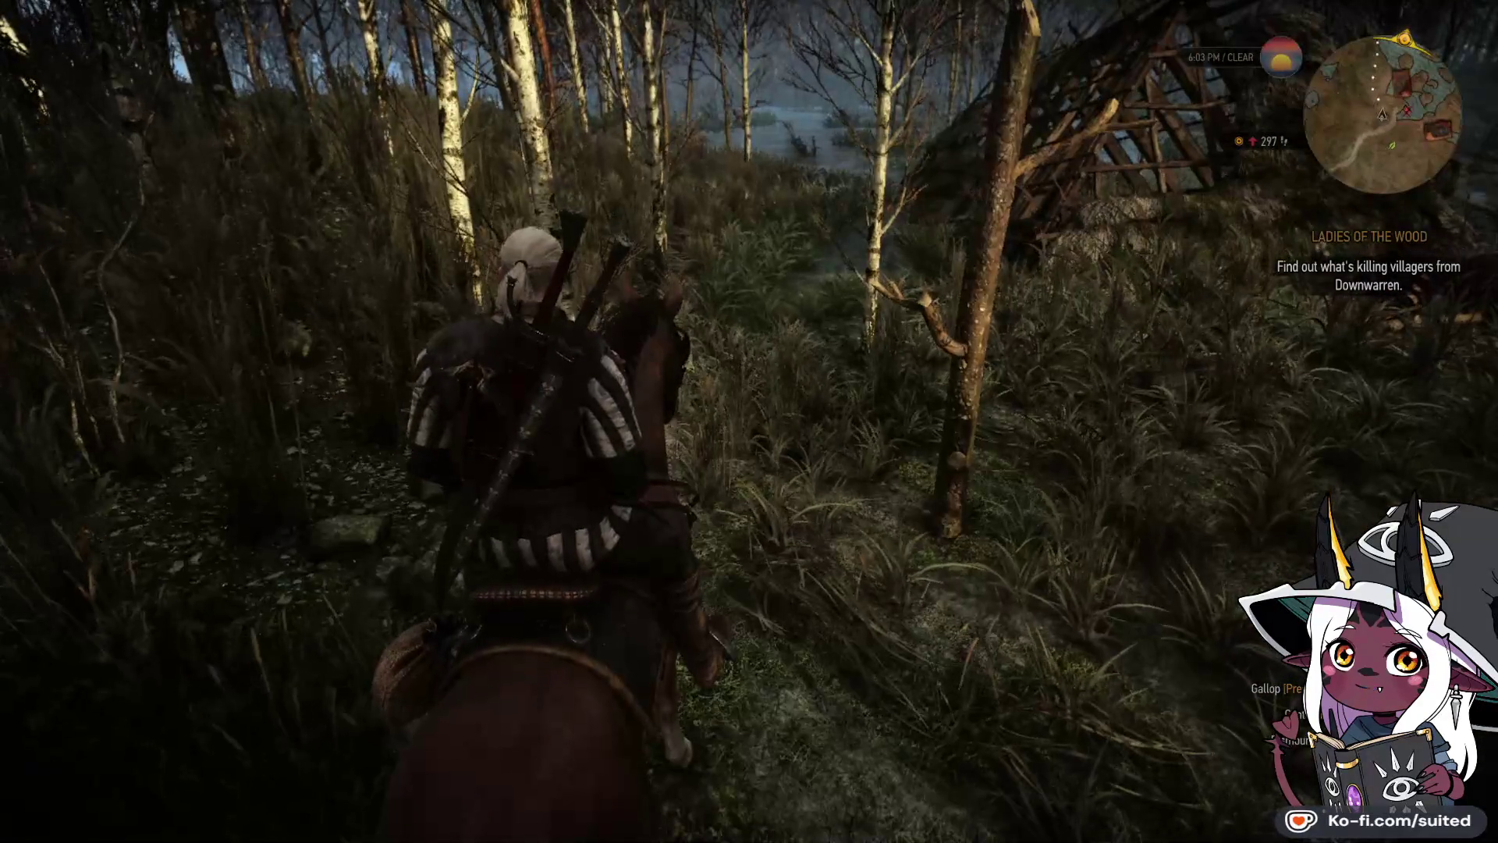
pyautogui.press('d')
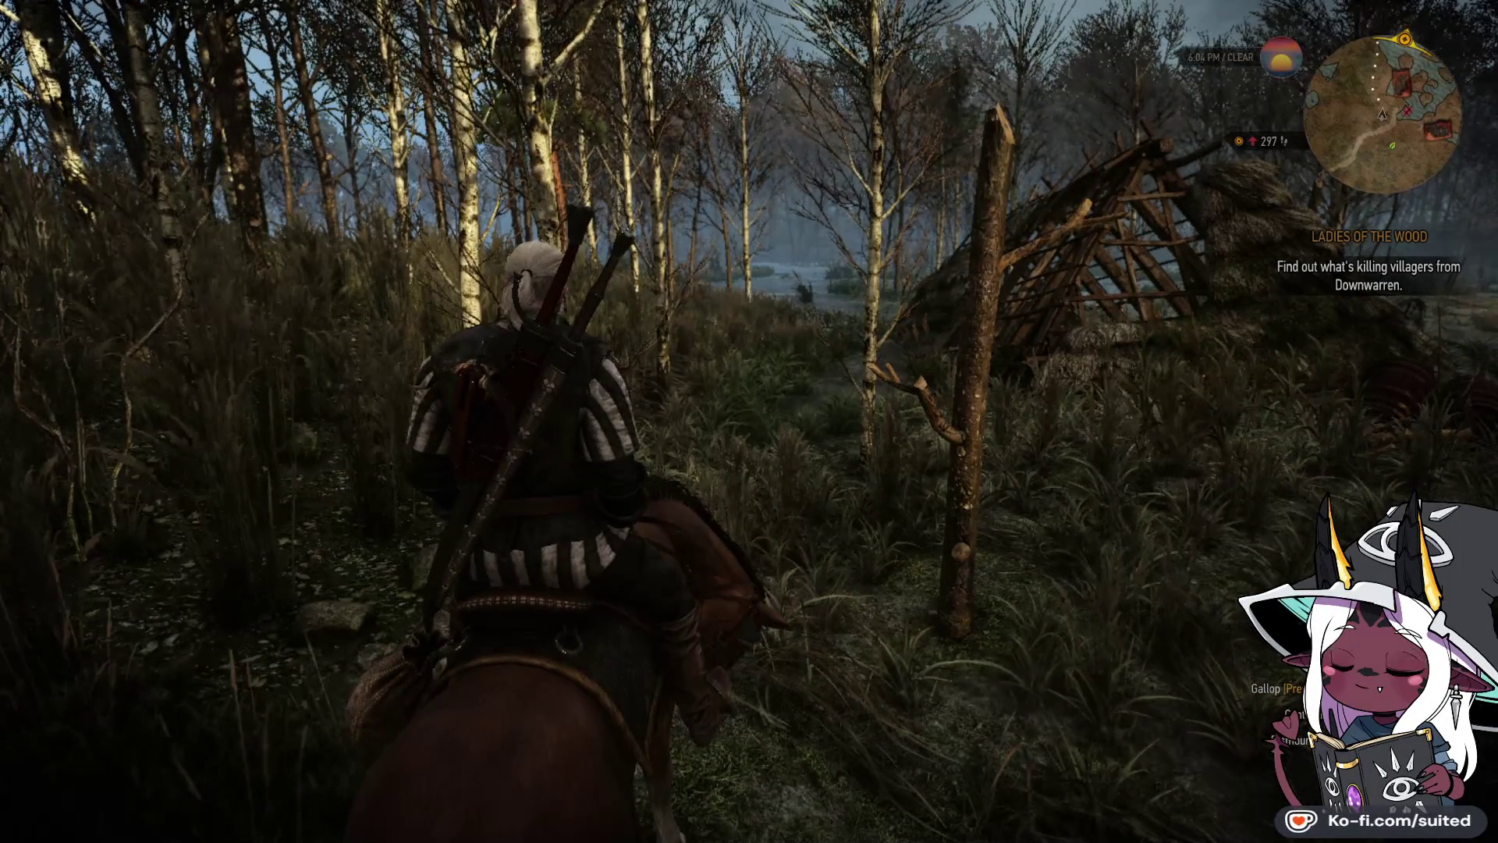
# Step: Pause and look at Options > Video > Graphics, then return to the pause menu
pyautogui.press('Escape')
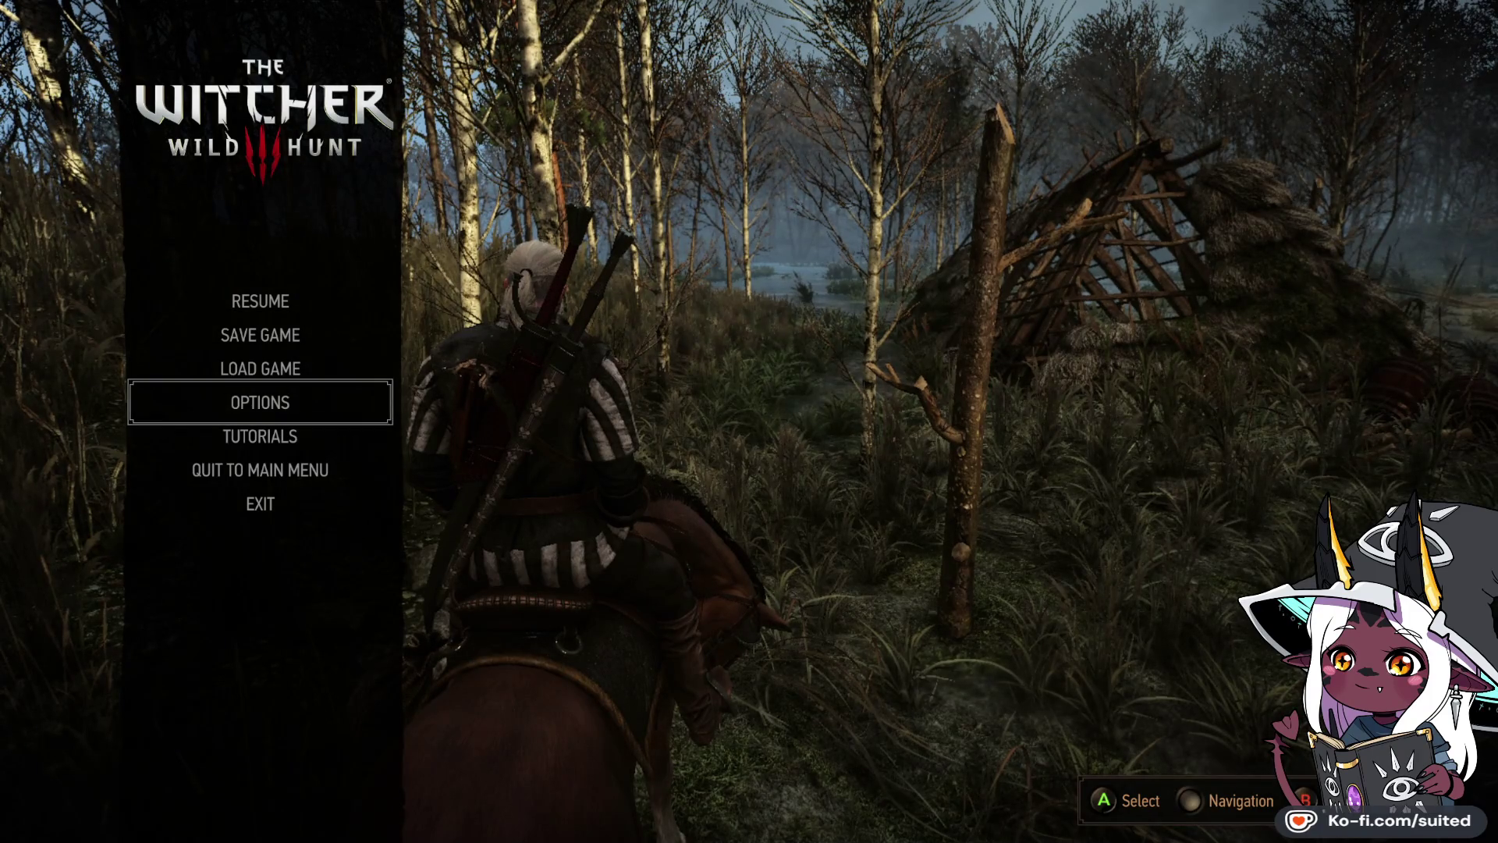
pyautogui.press('Return')
pyautogui.press('Down')
pyautogui.press('Down')
pyautogui.press('Down')
pyautogui.press('Return')
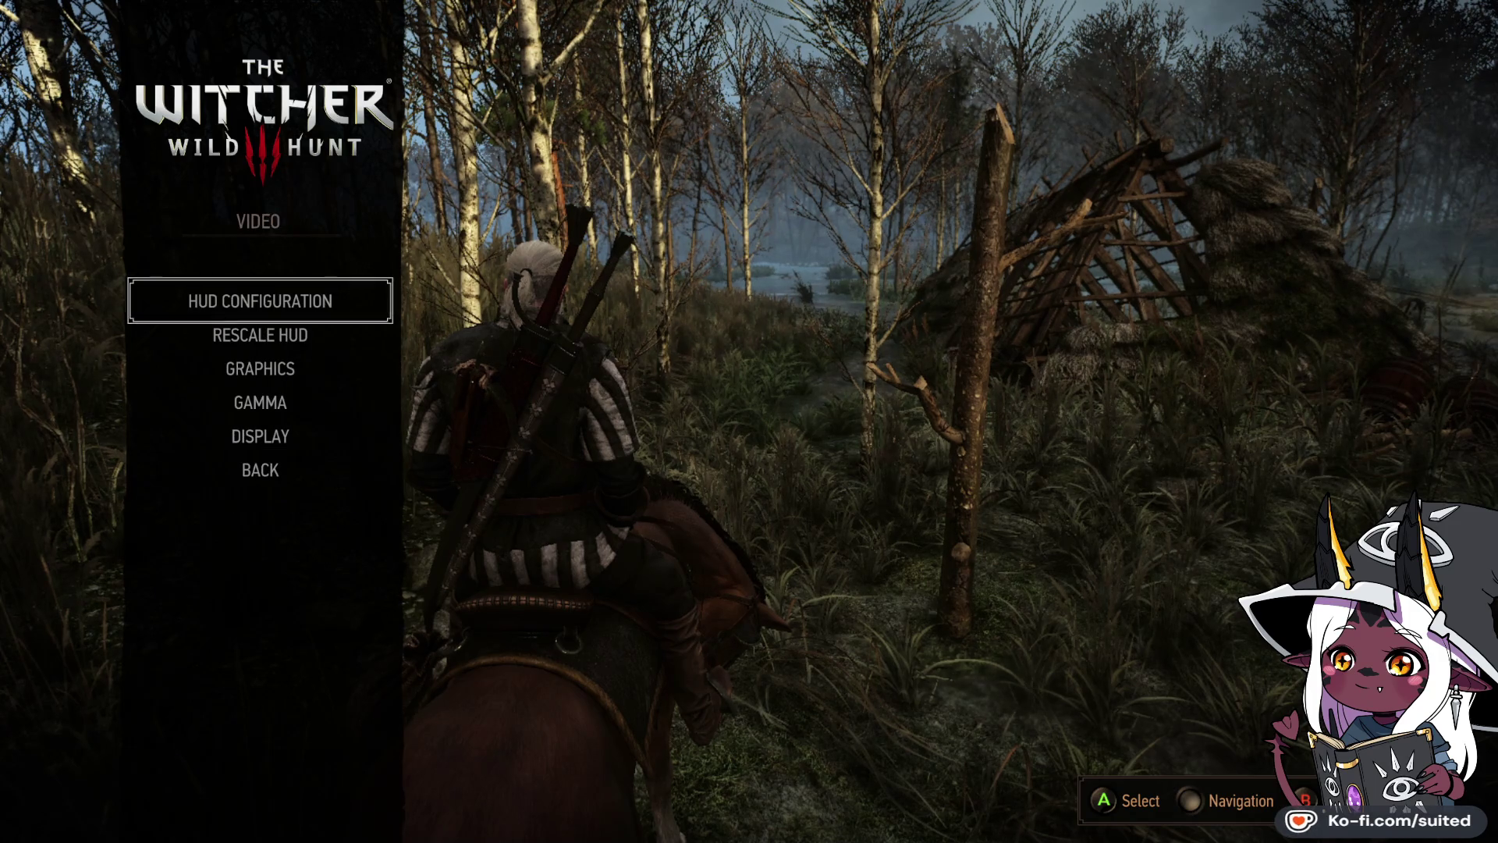
pyautogui.press('Down')
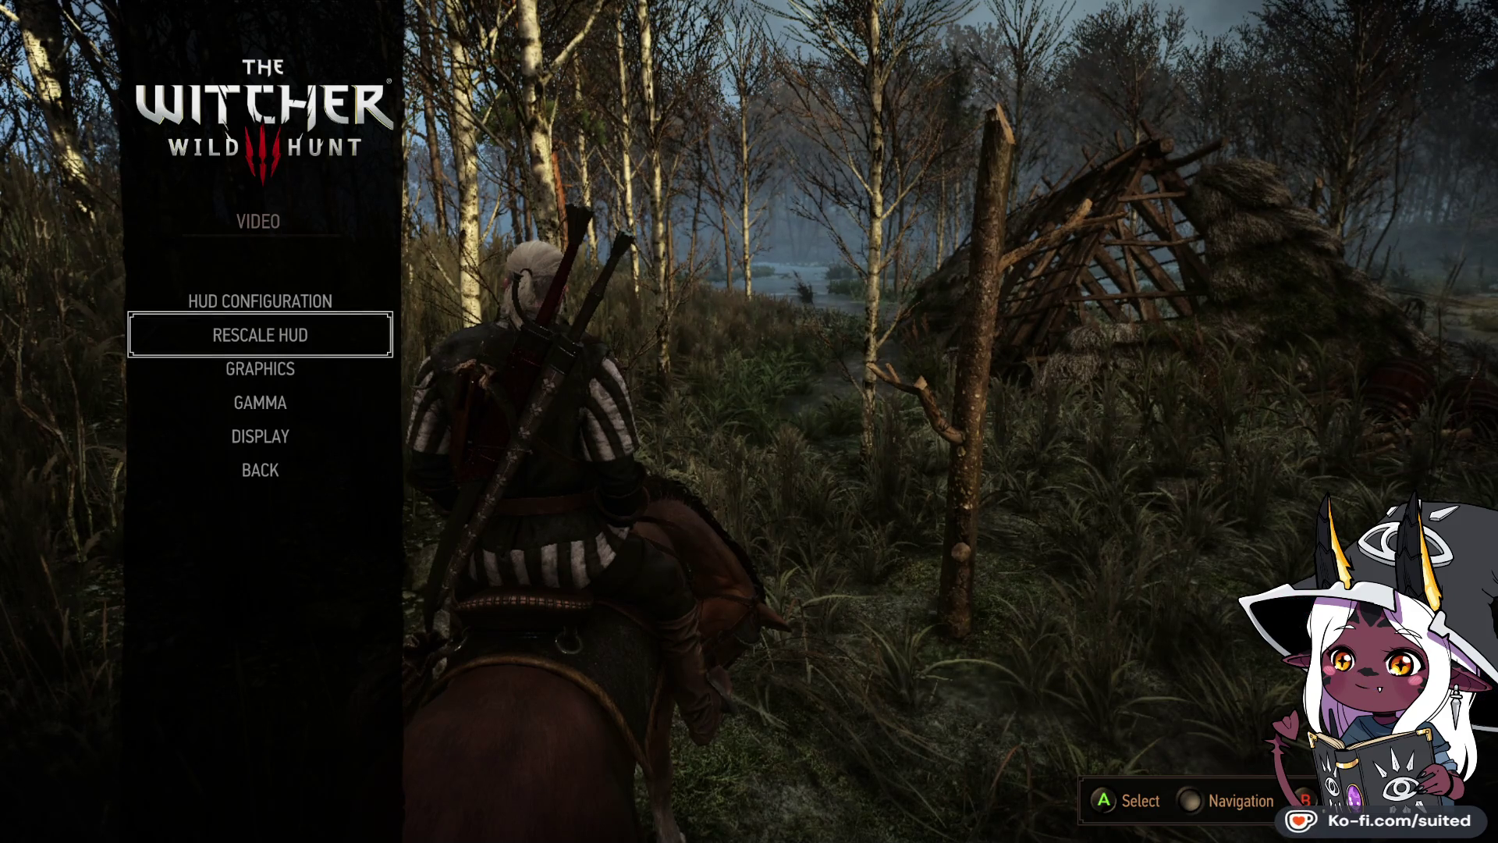
pyautogui.press('Down')
pyautogui.press('Return')
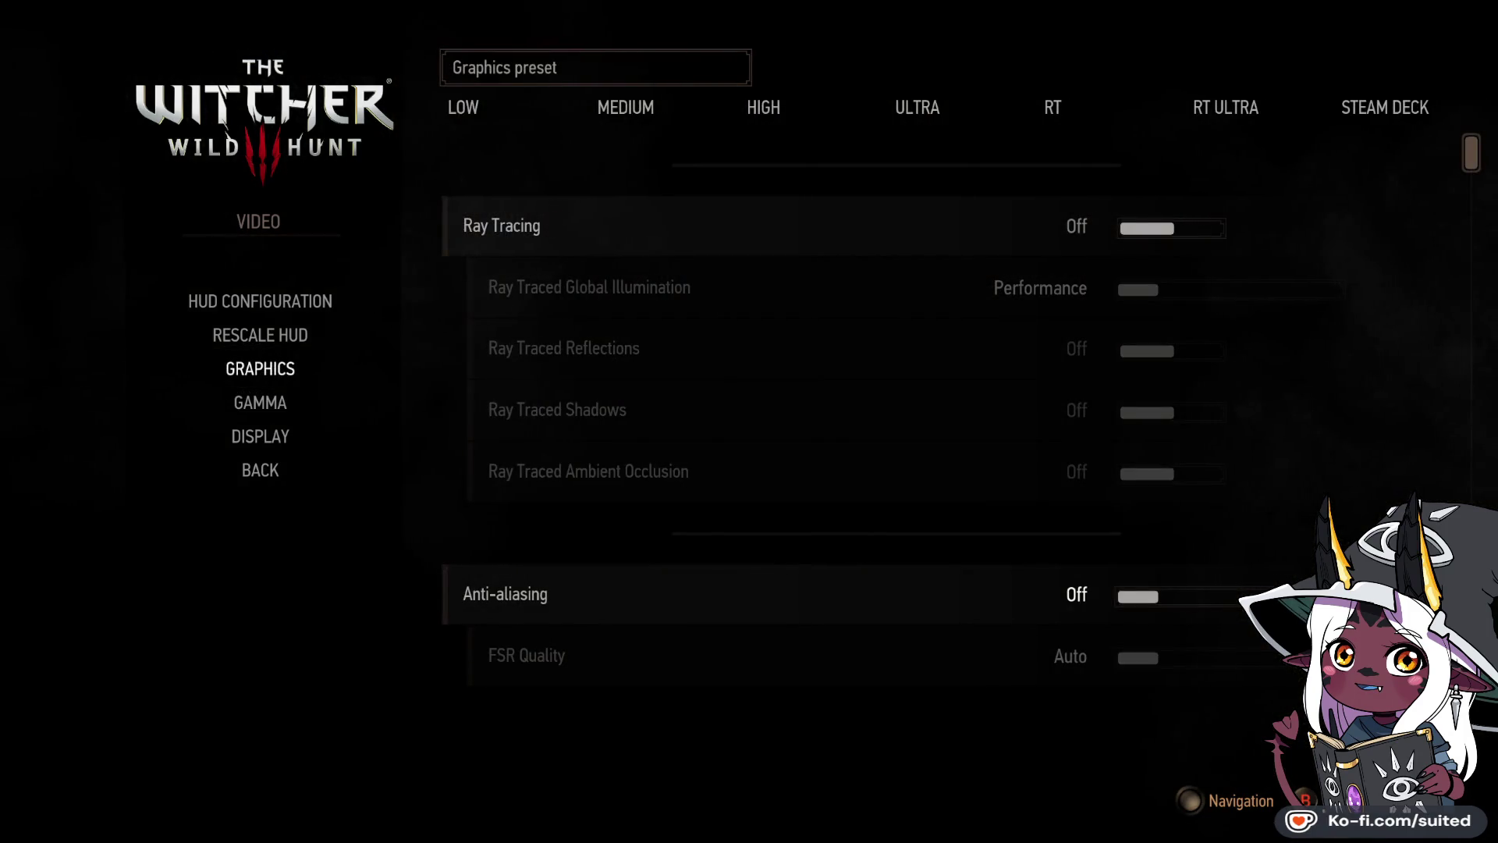
pyautogui.press('Escape')
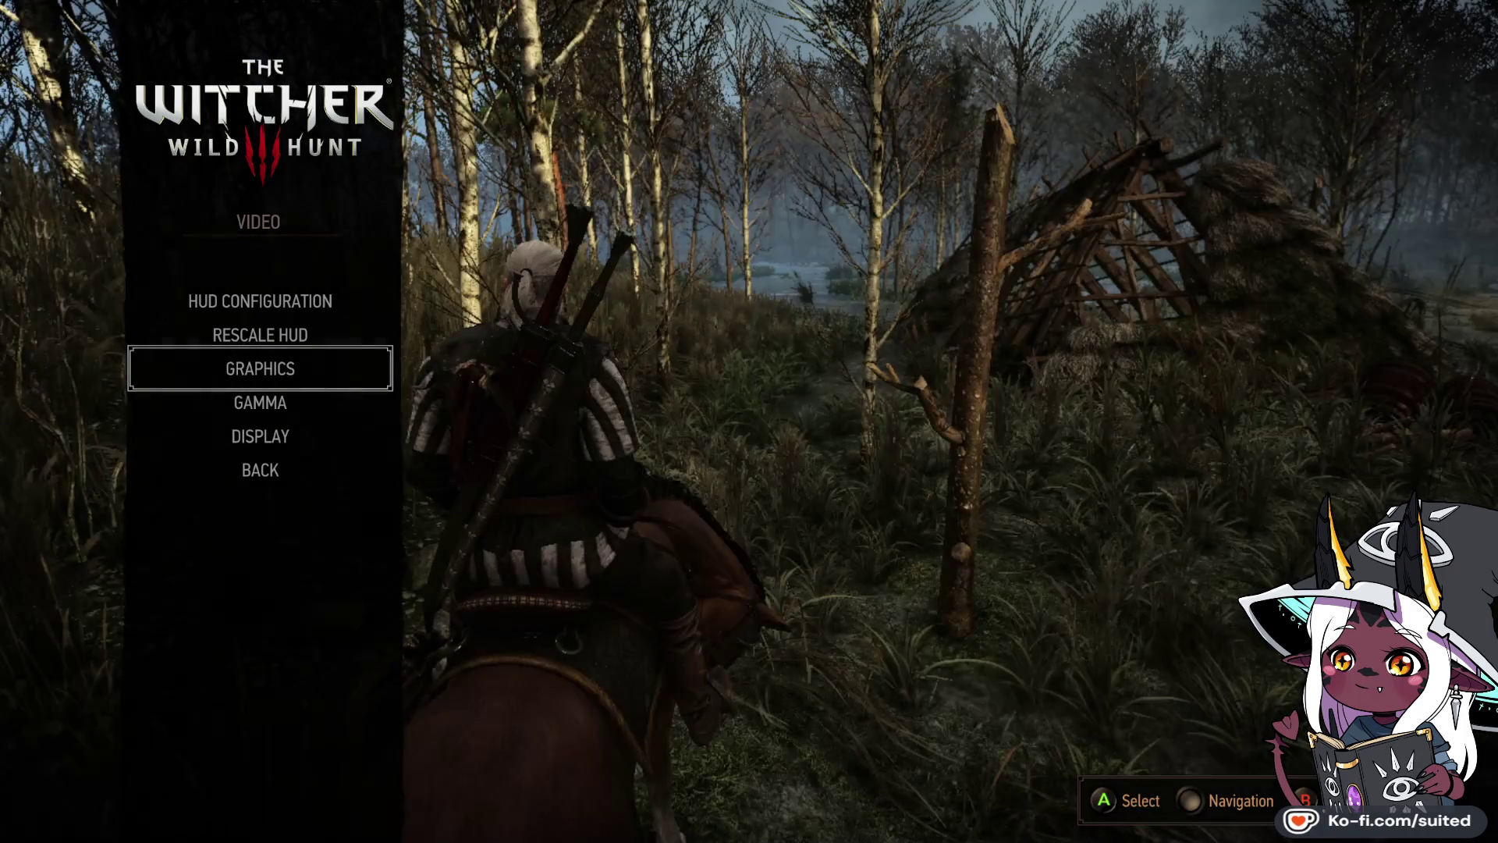
pyautogui.press('Escape')
pyautogui.press('Escape')
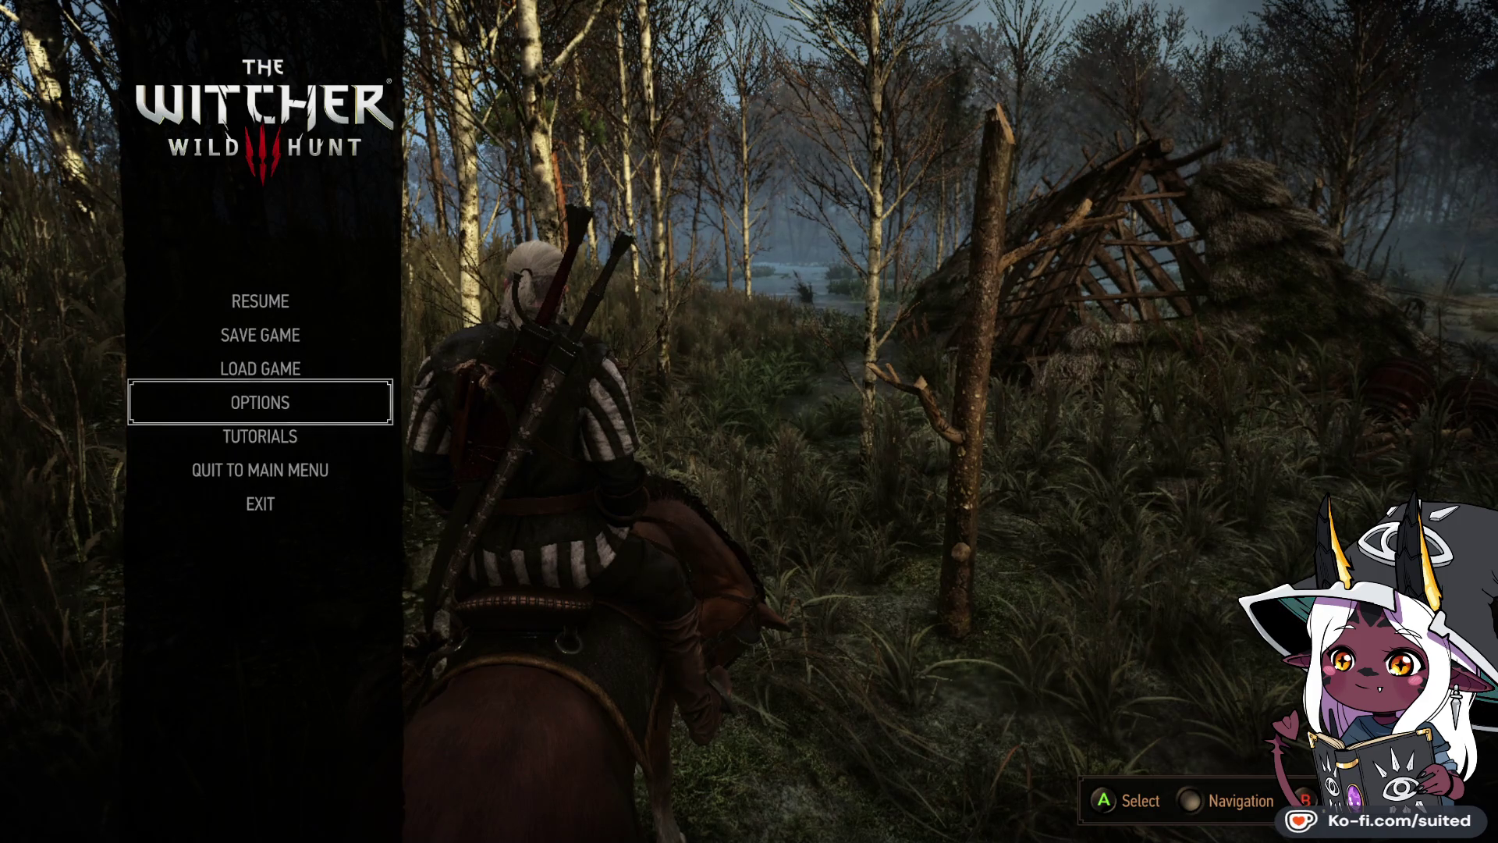
pyautogui.press('Escape')
# Step: Ride on toward the water, then pause again and move toward Options
pyautogui.press('w')
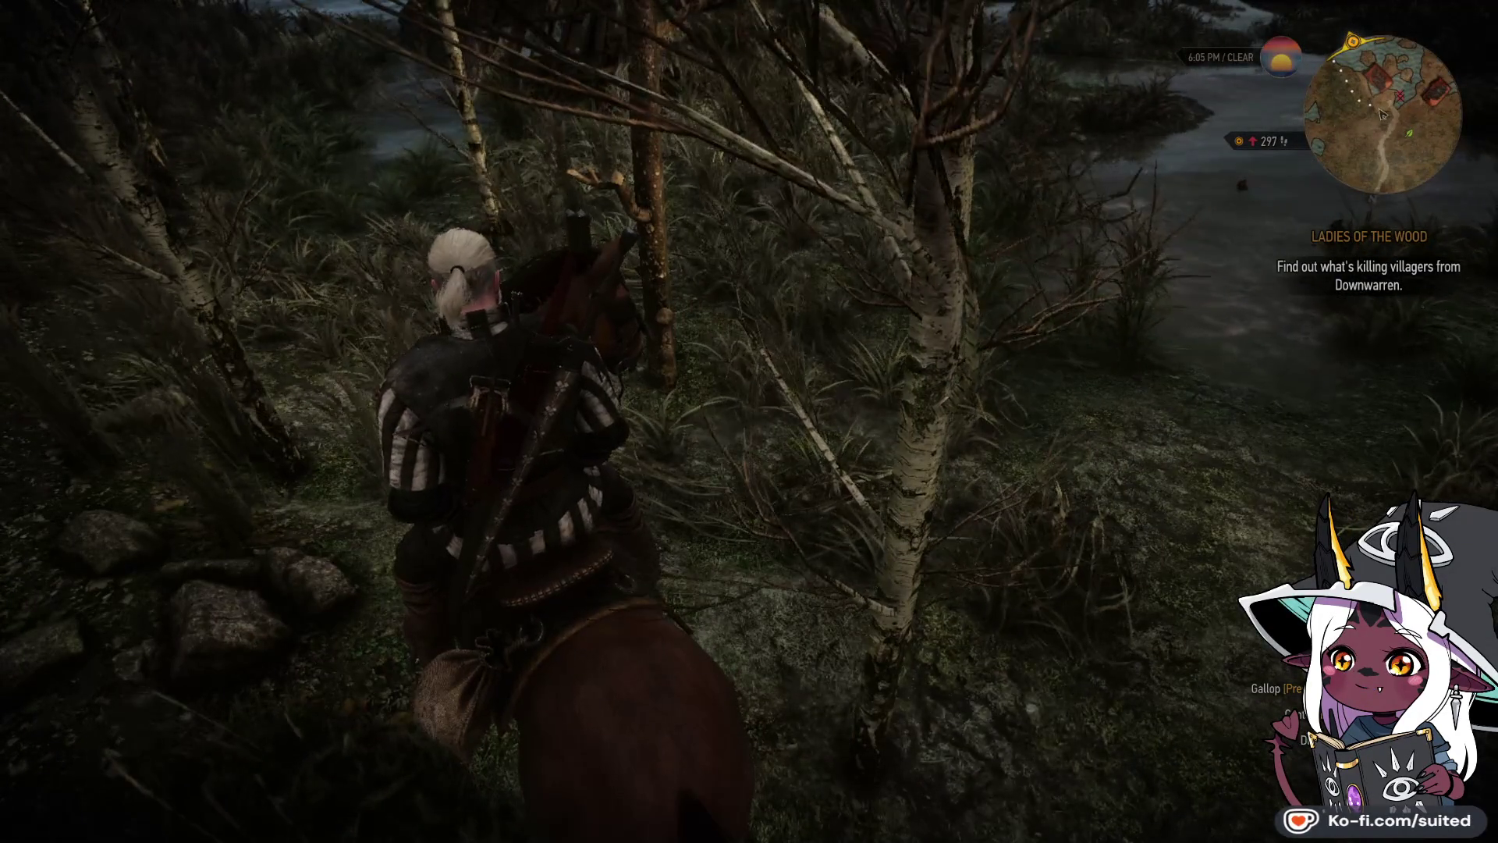
pyautogui.press('Escape')
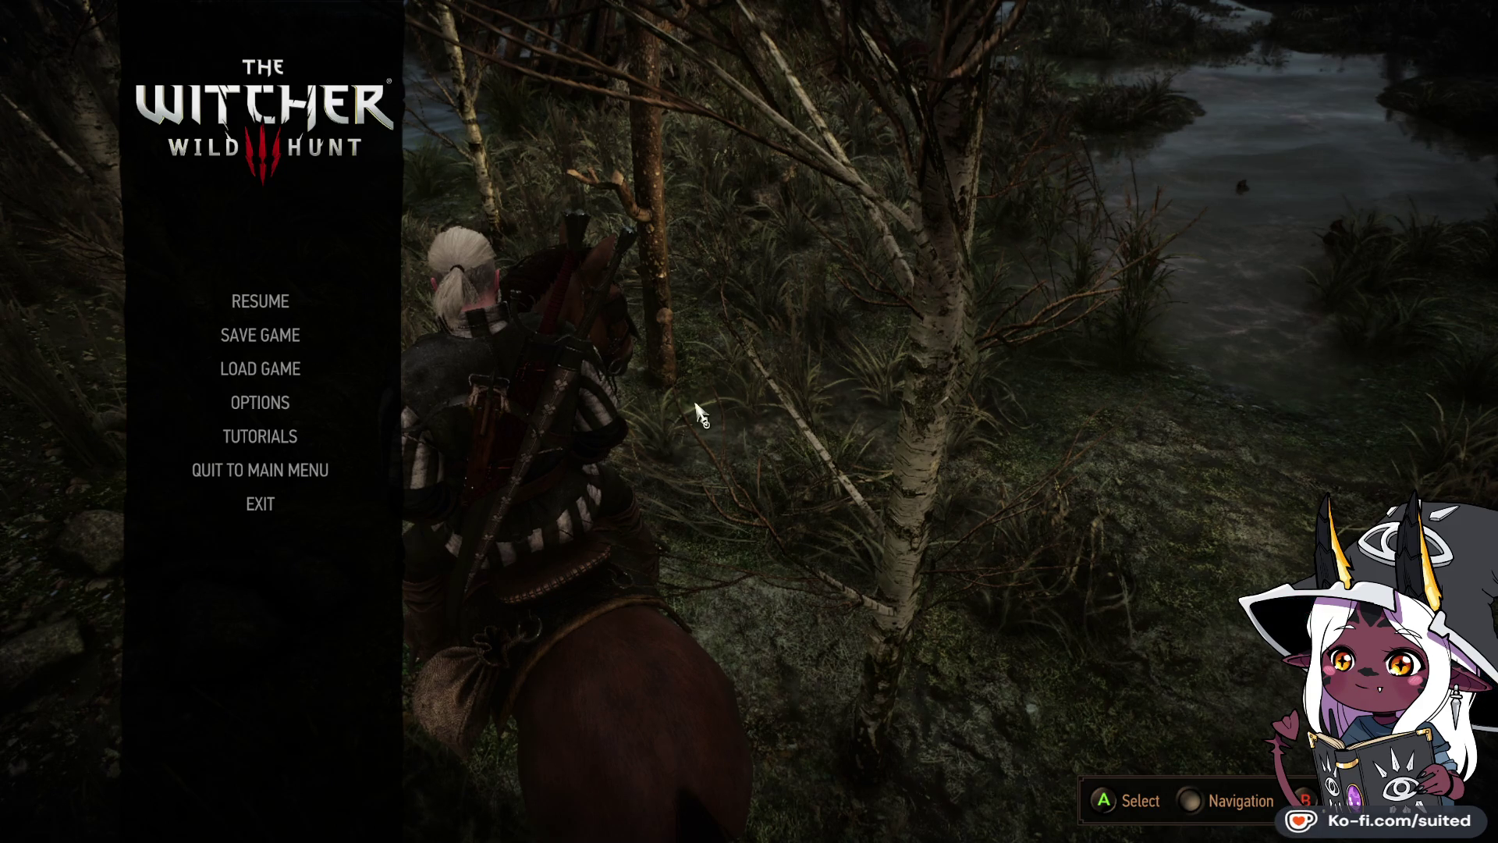
pyautogui.press('Down')
pyautogui.press('Down')
pyautogui.press('Down')
pyautogui.press('Down')
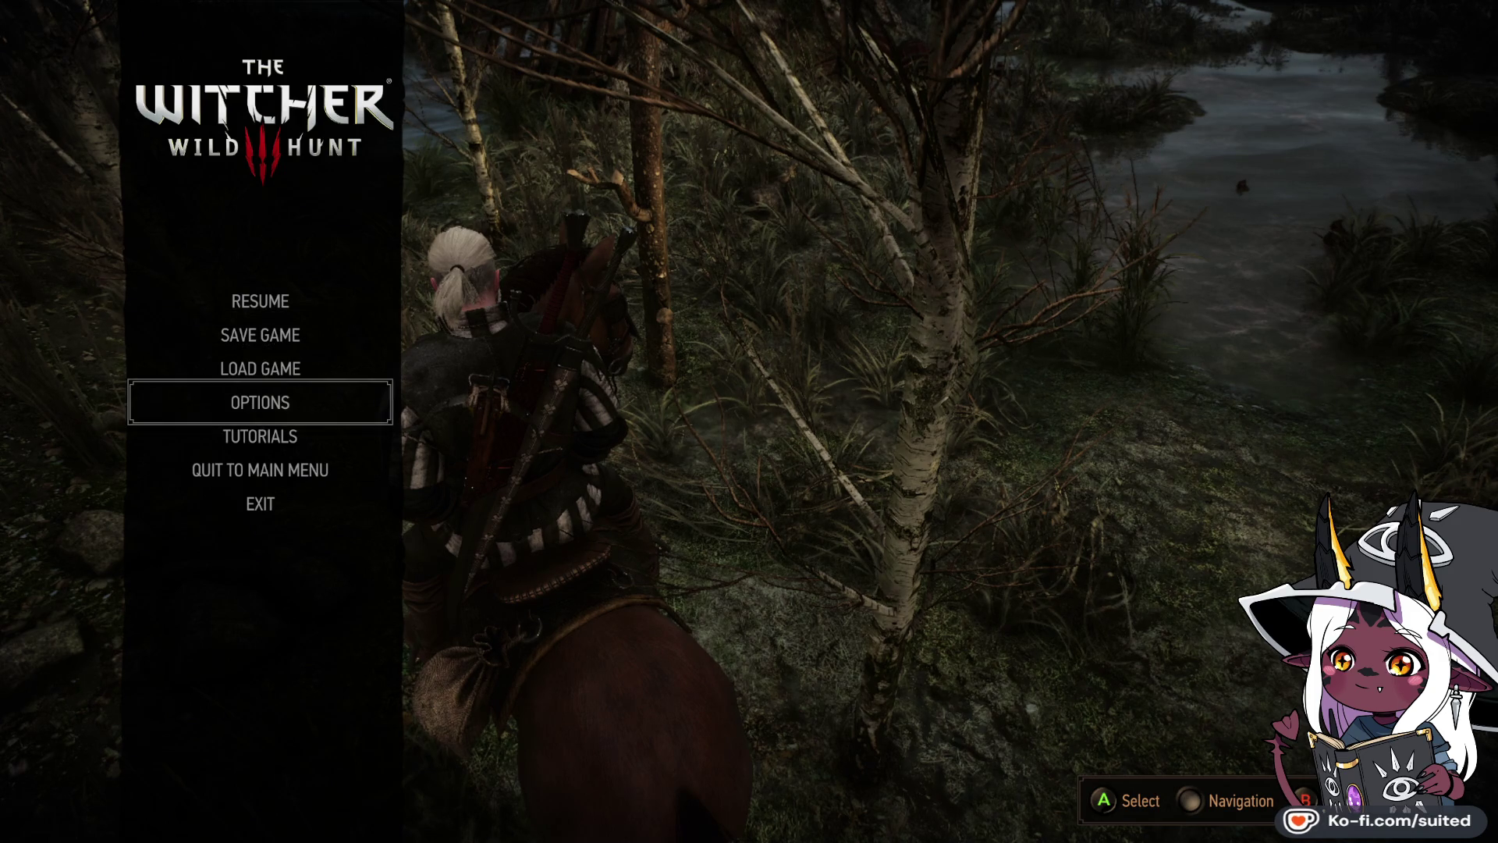
# Step: In Options > Video > Display, switch Display Mode from Borderless Window to Full Screen and apply
pyautogui.press('Return')
pyautogui.press('Down')
pyautogui.press('Down')
pyautogui.press('Down')
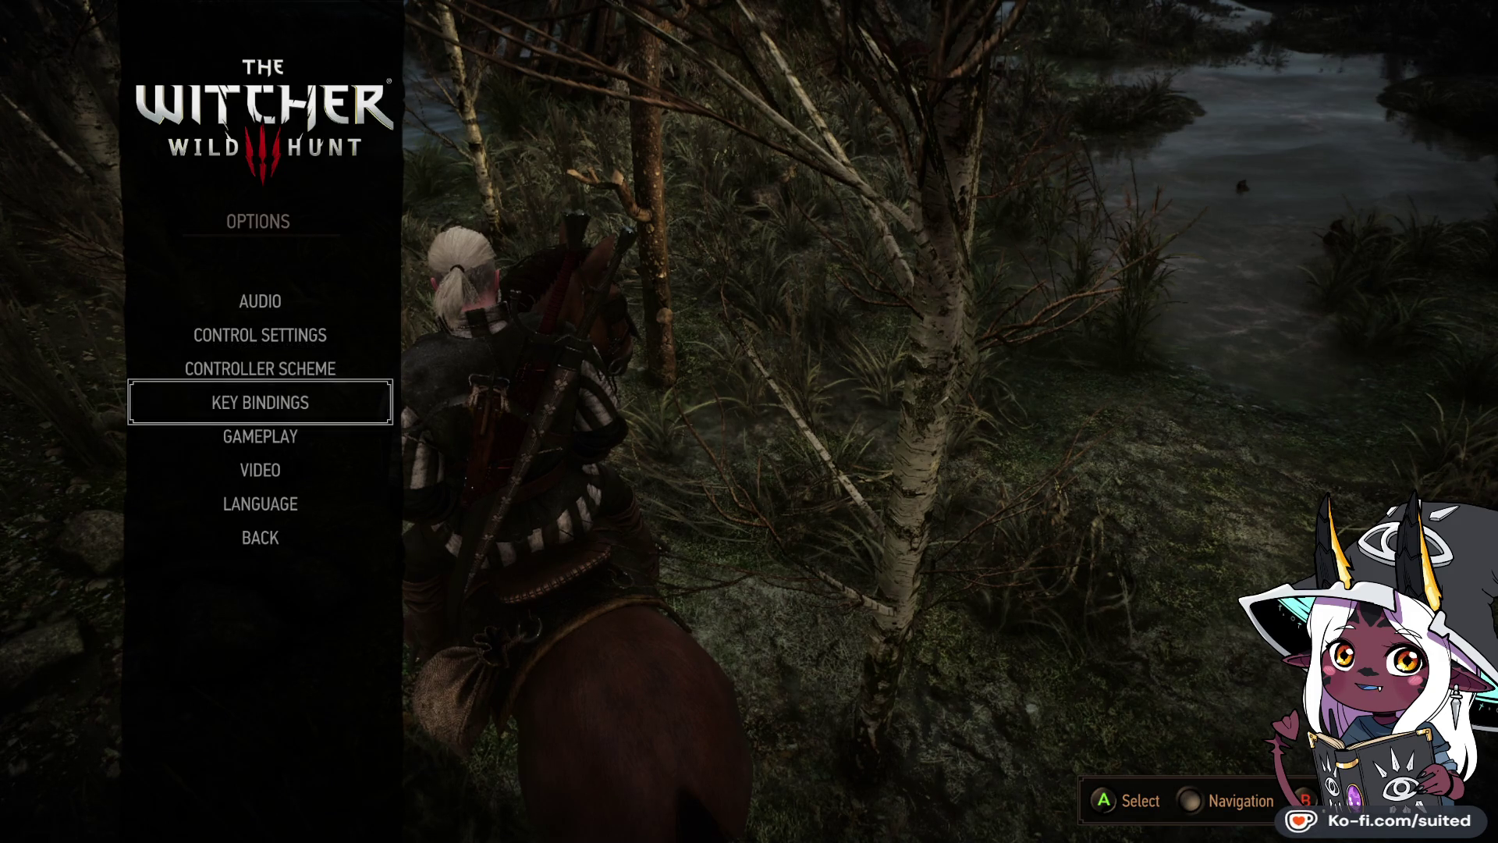
pyautogui.press('Down')
pyautogui.press('Return')
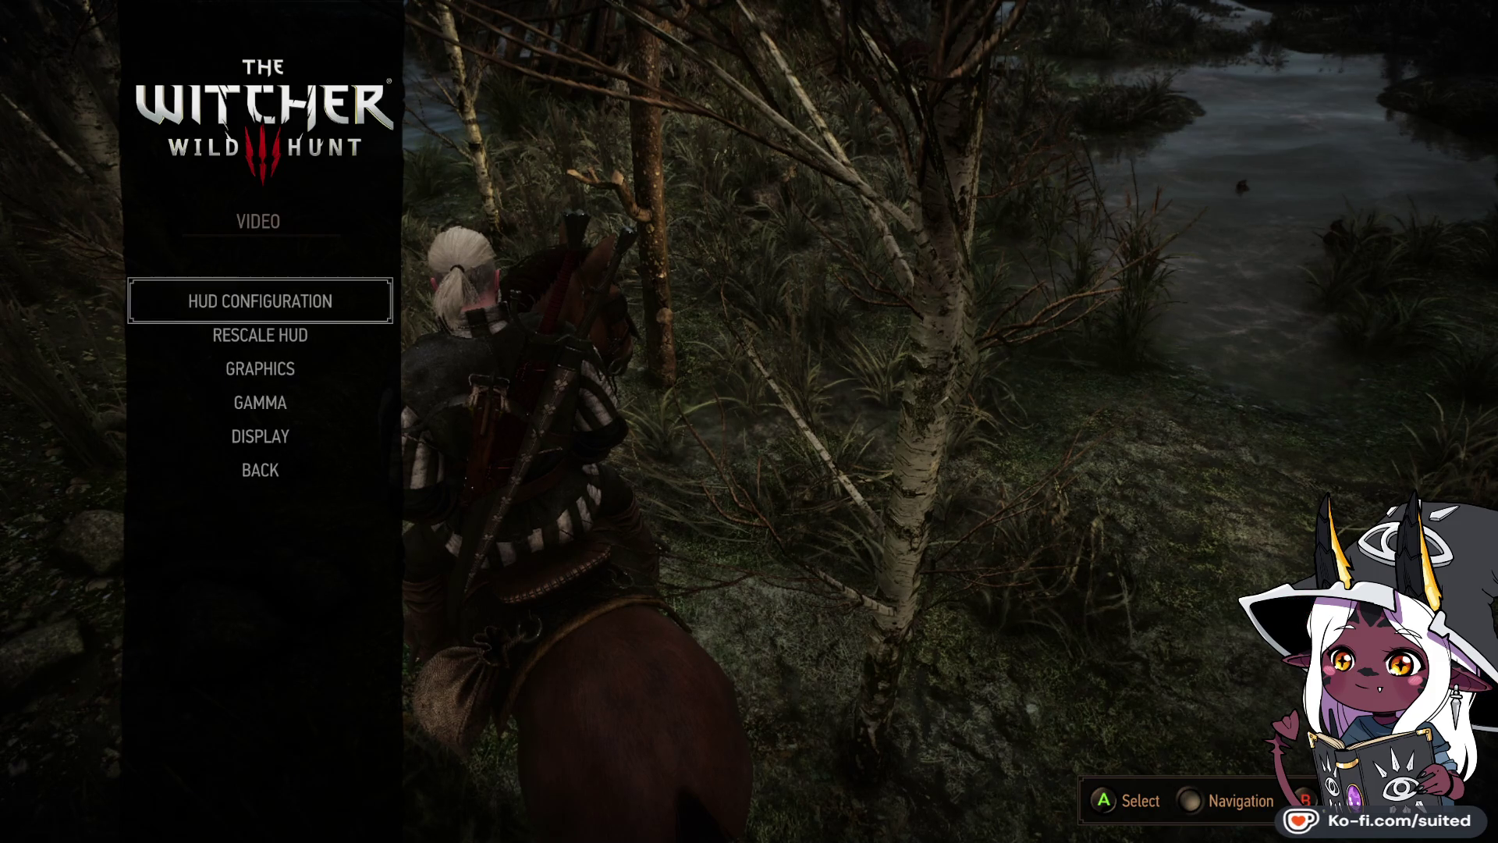
pyautogui.press('Down')
pyautogui.press('Down')
pyautogui.press('Down')
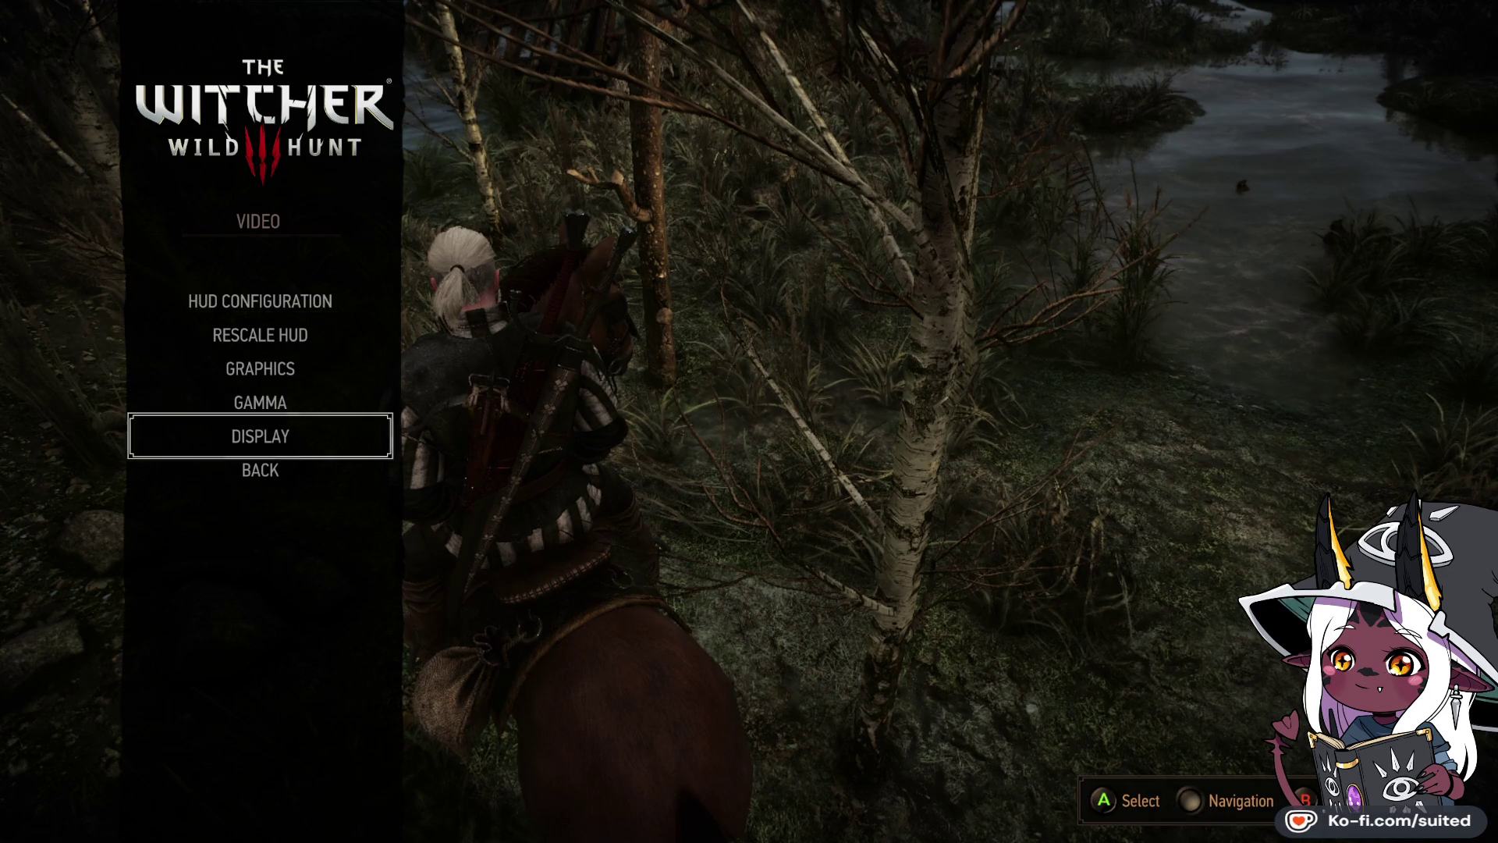
pyautogui.press('Return')
pyautogui.press('Down')
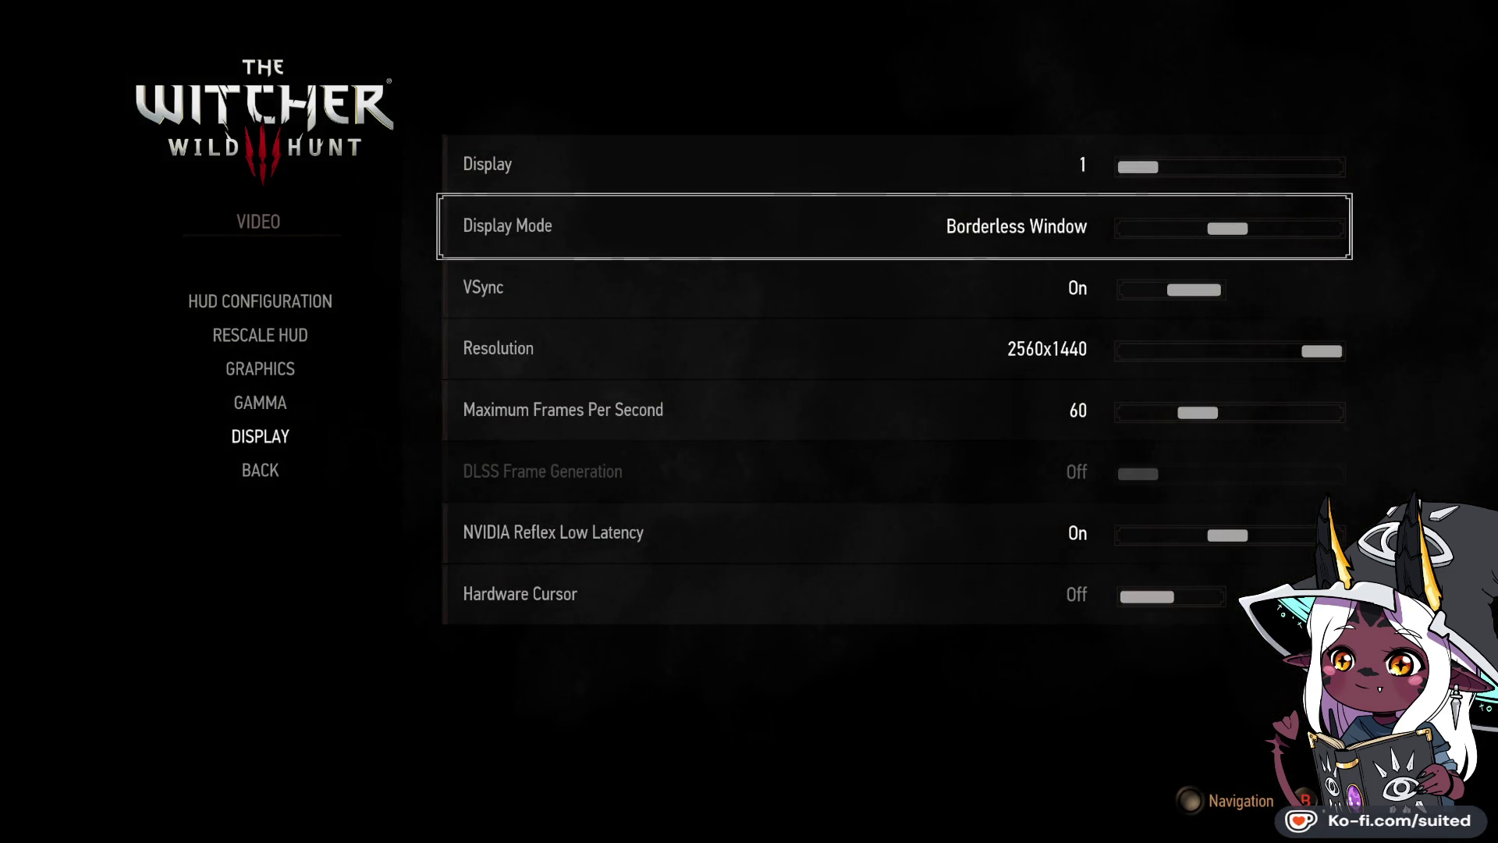
pyautogui.press('Right')
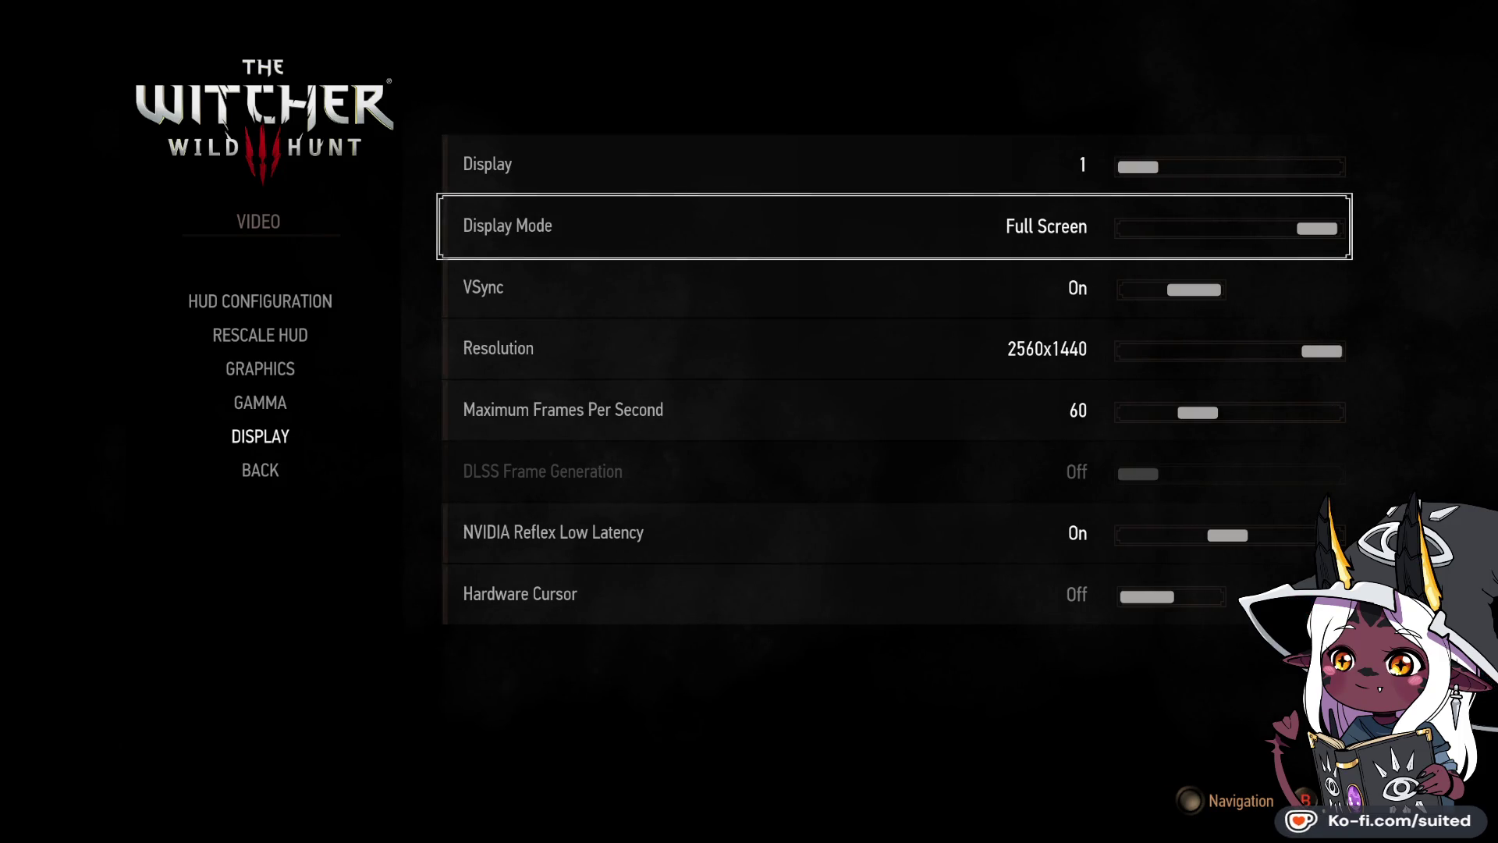
pyautogui.press('Escape')
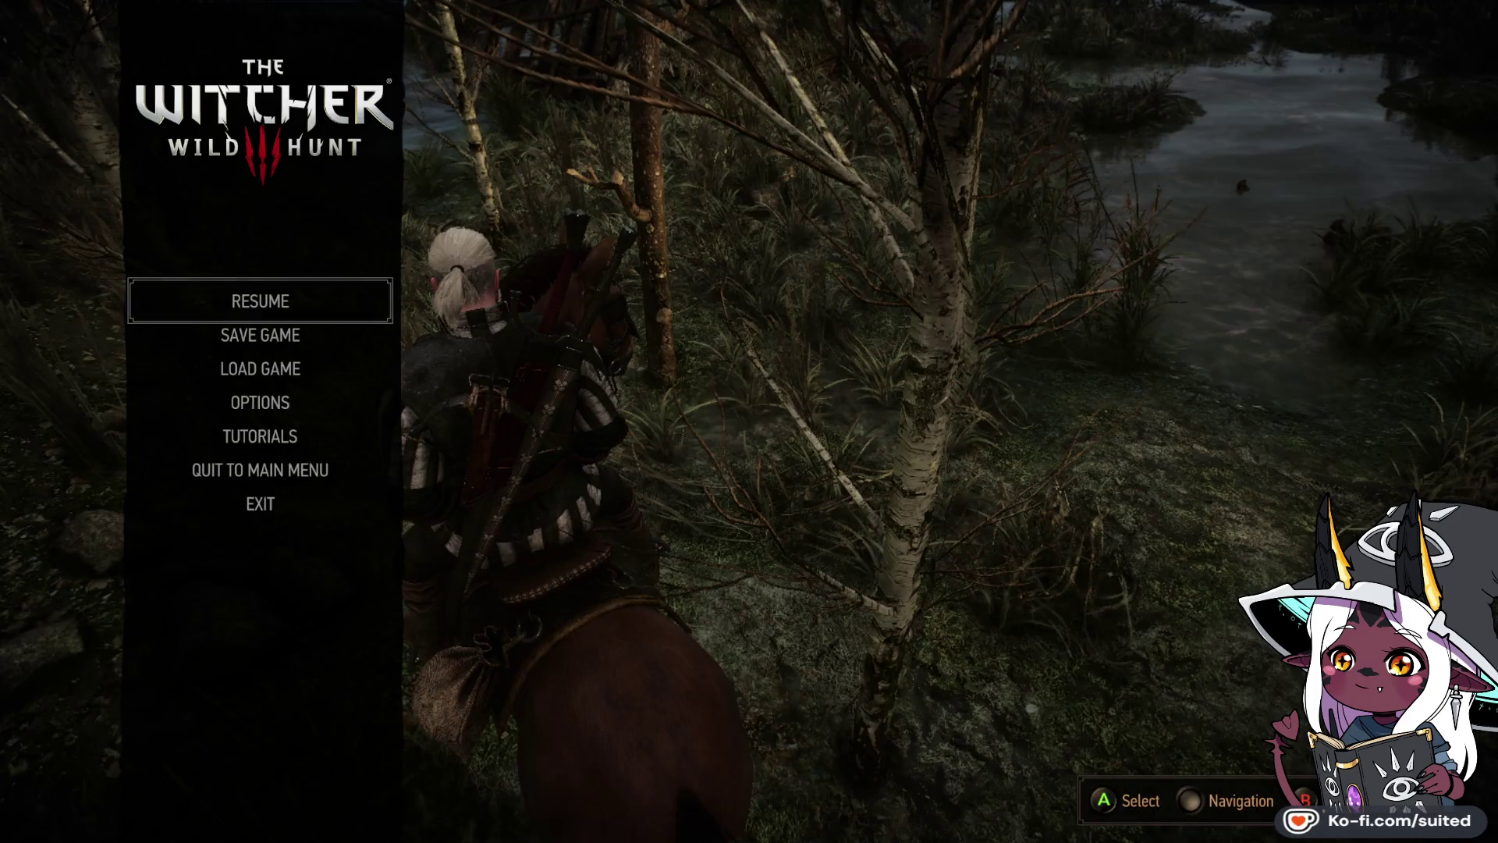
# Step: Go from the pause menu into Options > Video > Graphics
pyautogui.press('Down')
pyautogui.press('Down')
pyautogui.press('Down')
pyautogui.press('Return')
pyautogui.press('Down')
pyautogui.press('Down')
pyautogui.press('Down')
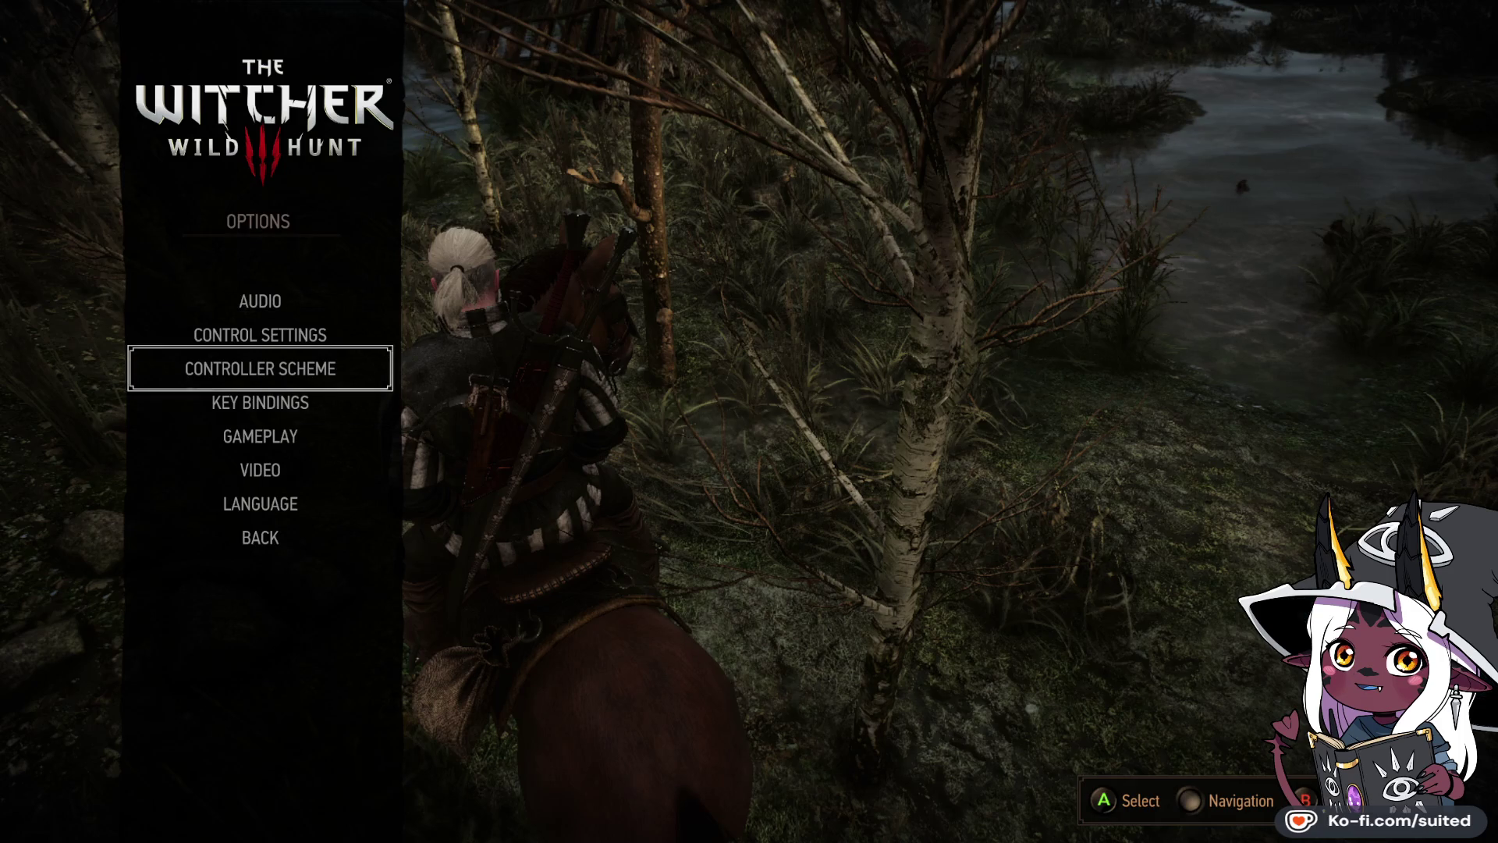
pyautogui.press('Return')
pyautogui.press('Down')
pyautogui.press('Down')
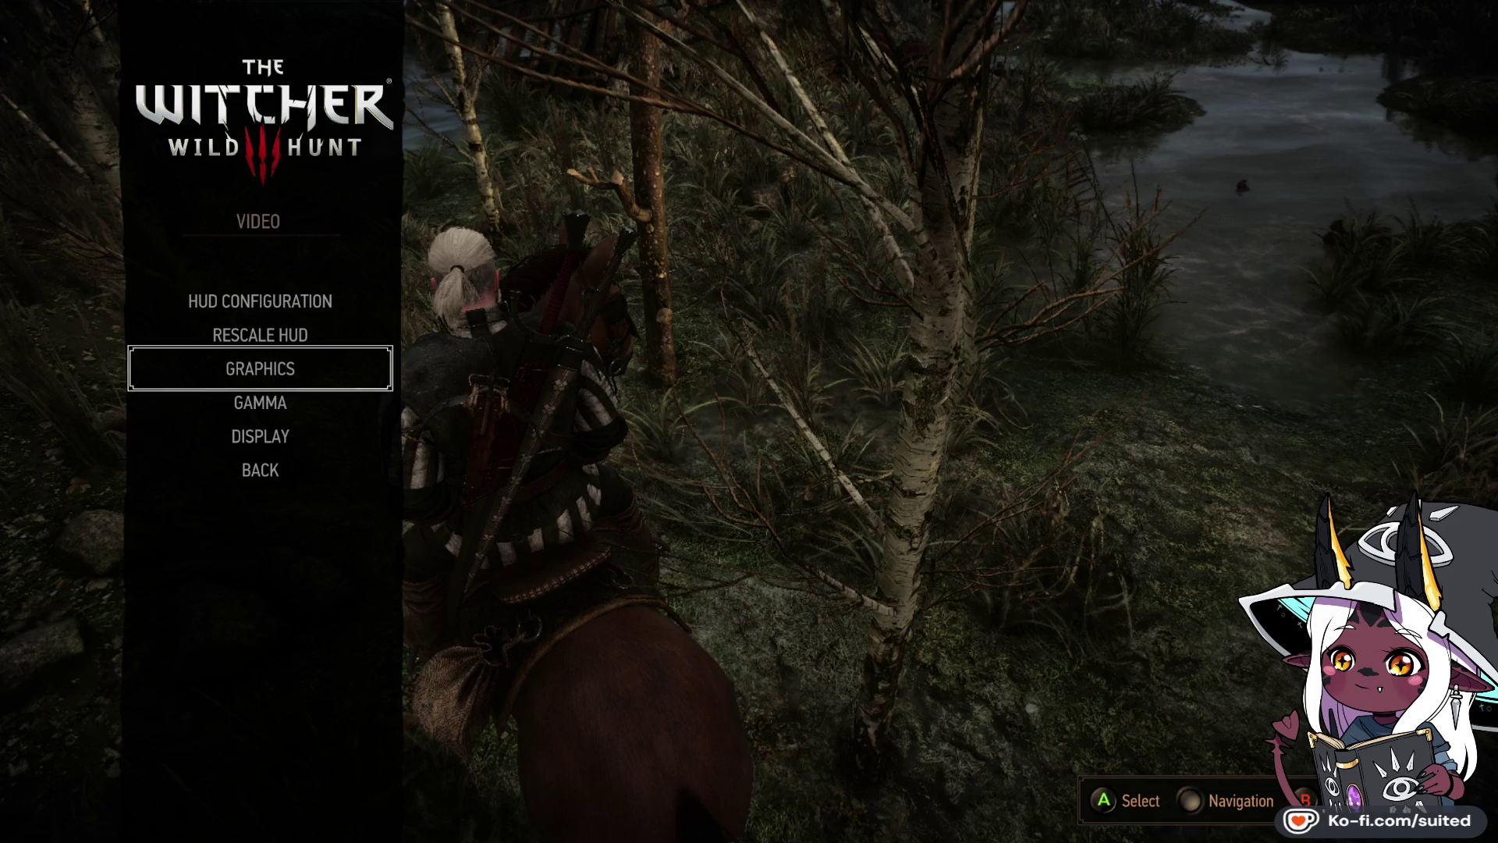
pyautogui.press('Return')
# Step: Review graphics settings from Screen Space Reflections down to Terrain Quality, then resume riding through the swamp
pyautogui.press('Down')
pyautogui.press('Down')
pyautogui.press('Down')
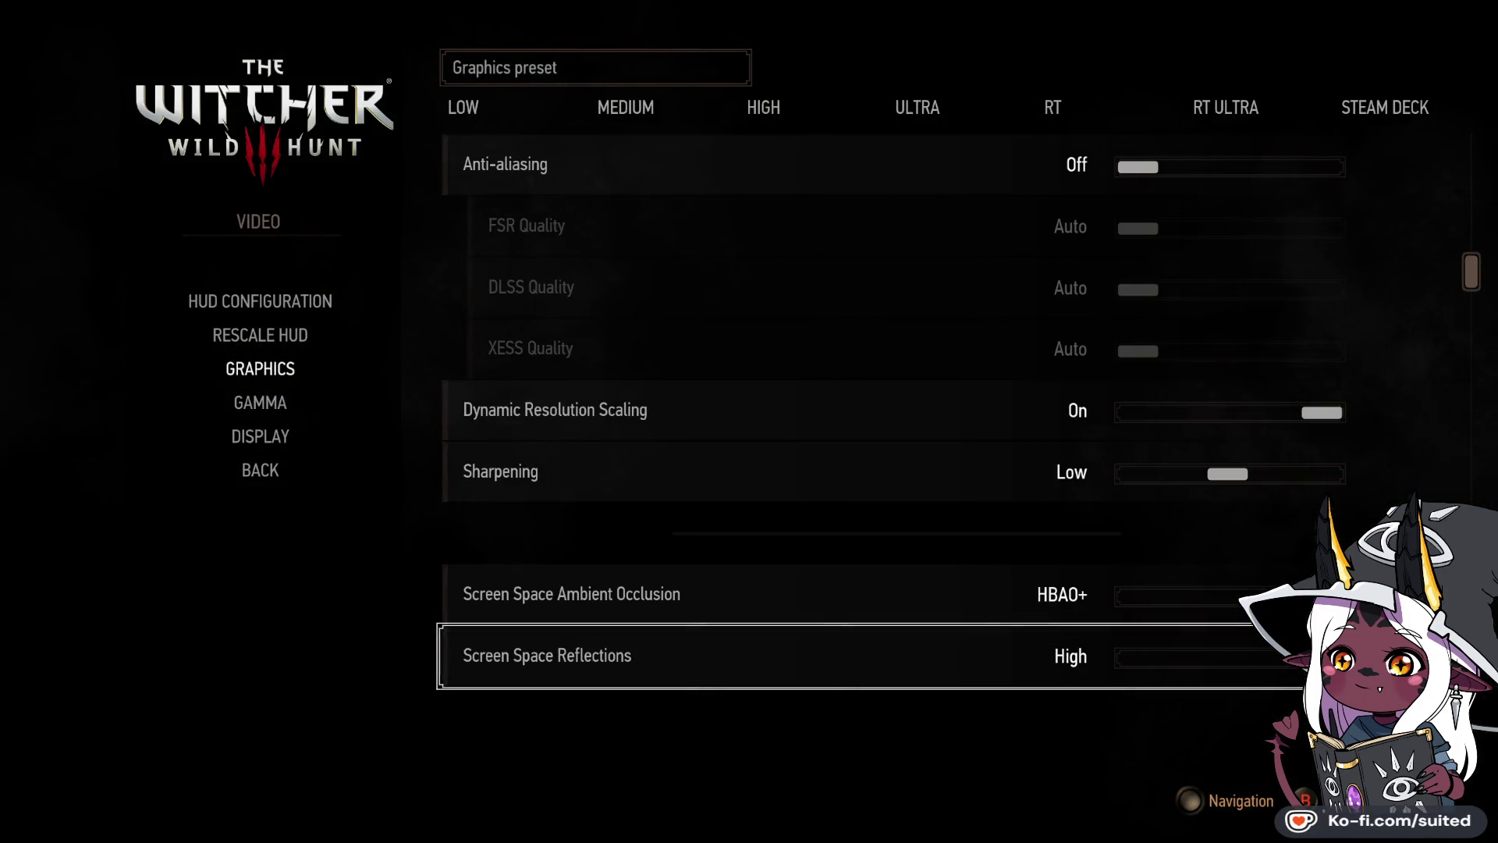
pyautogui.press('Down')
pyautogui.press('Down')
pyautogui.press('Down')
pyautogui.press('Down')
pyautogui.press('Down')
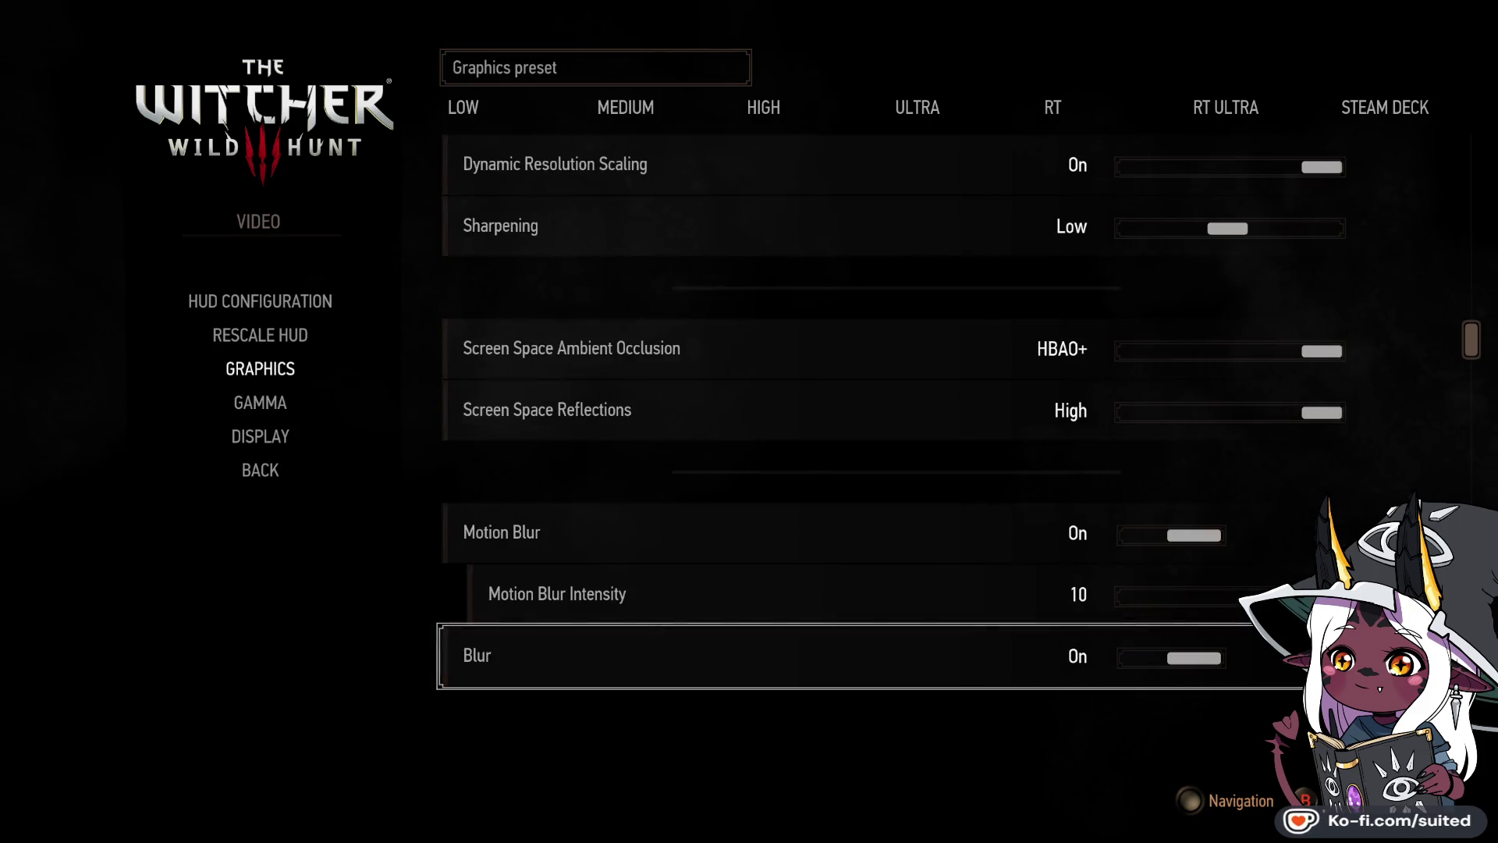
pyautogui.press('Down')
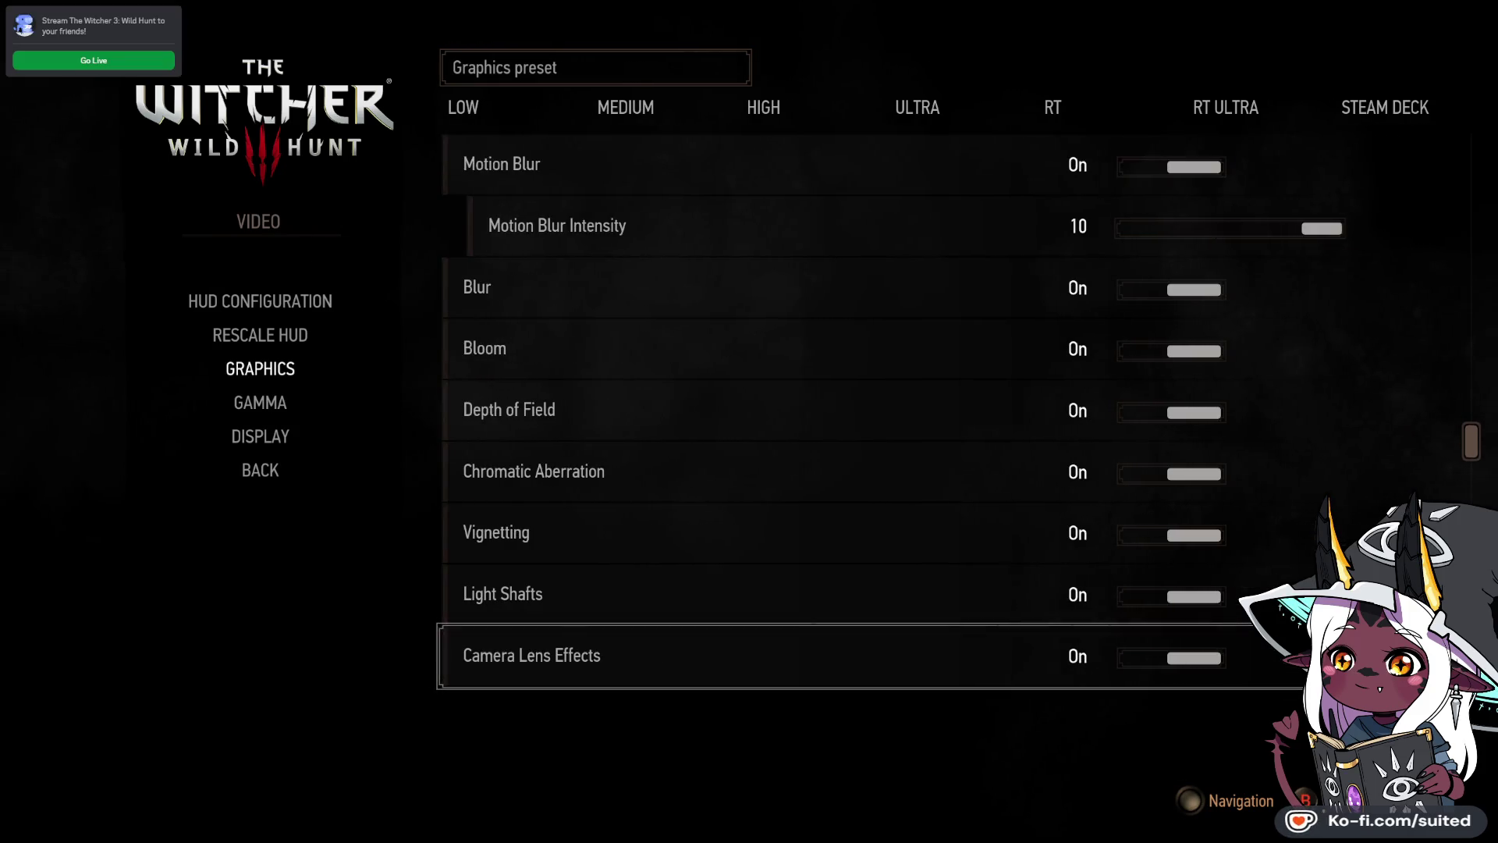
pyautogui.press('Down')
pyautogui.press('Down')
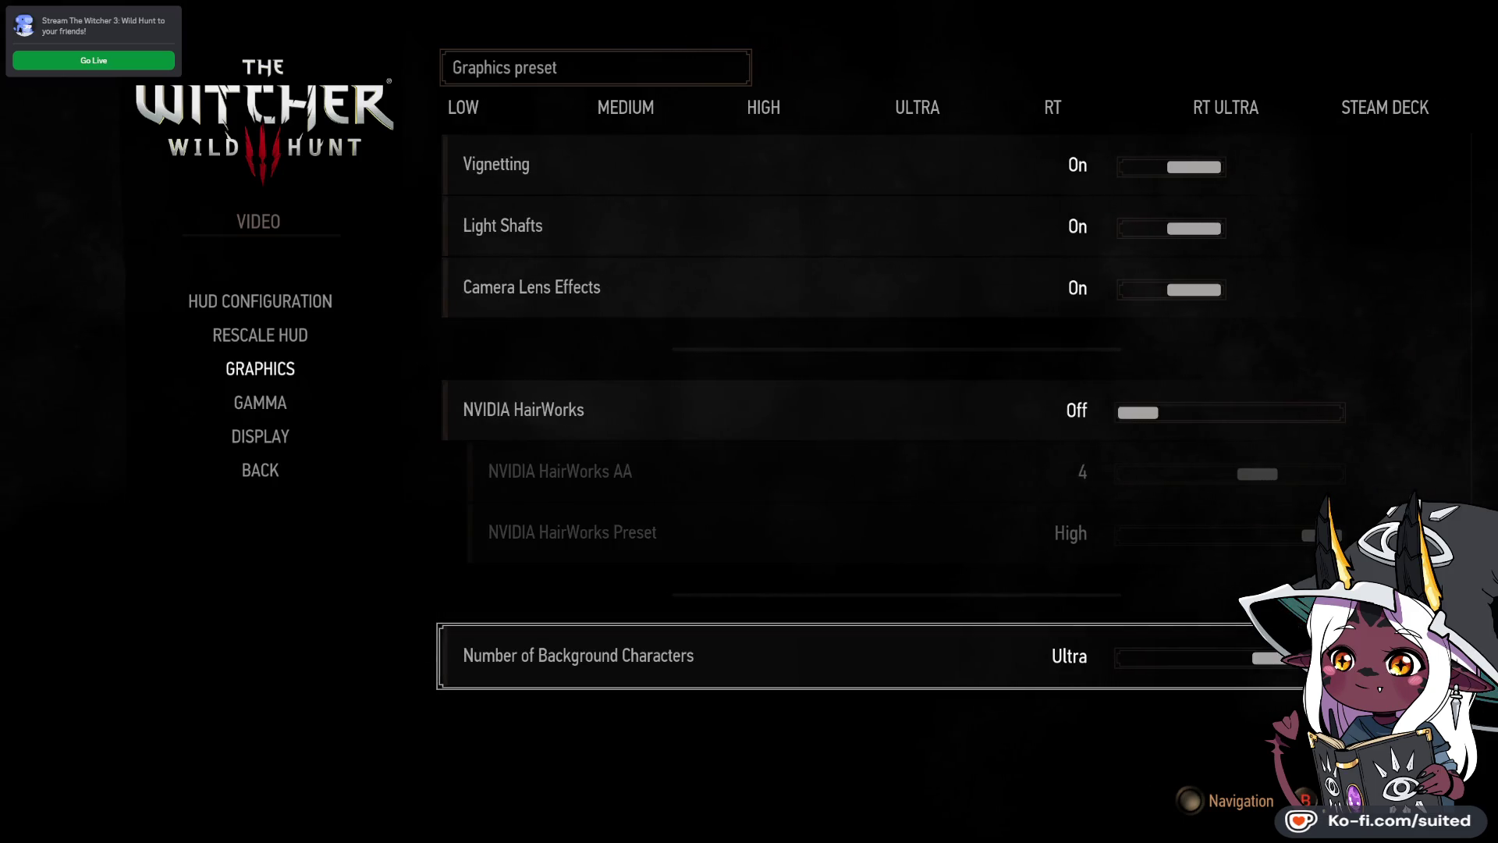
pyautogui.press('Down')
pyautogui.press('Down')
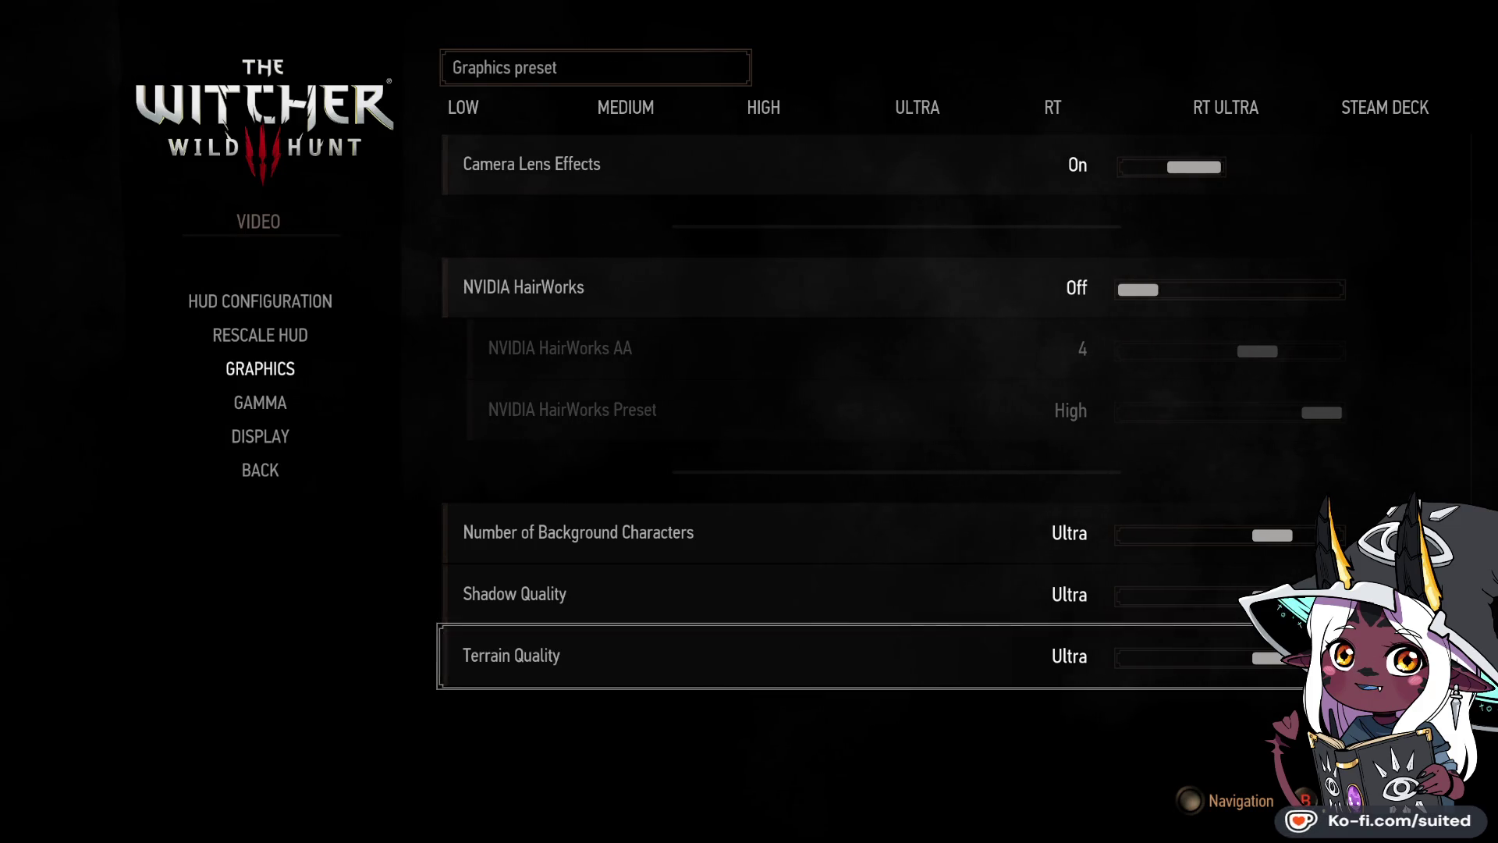
pyautogui.press('Escape')
pyautogui.press('Escape')
pyautogui.press('Escape')
pyautogui.press('Escape')
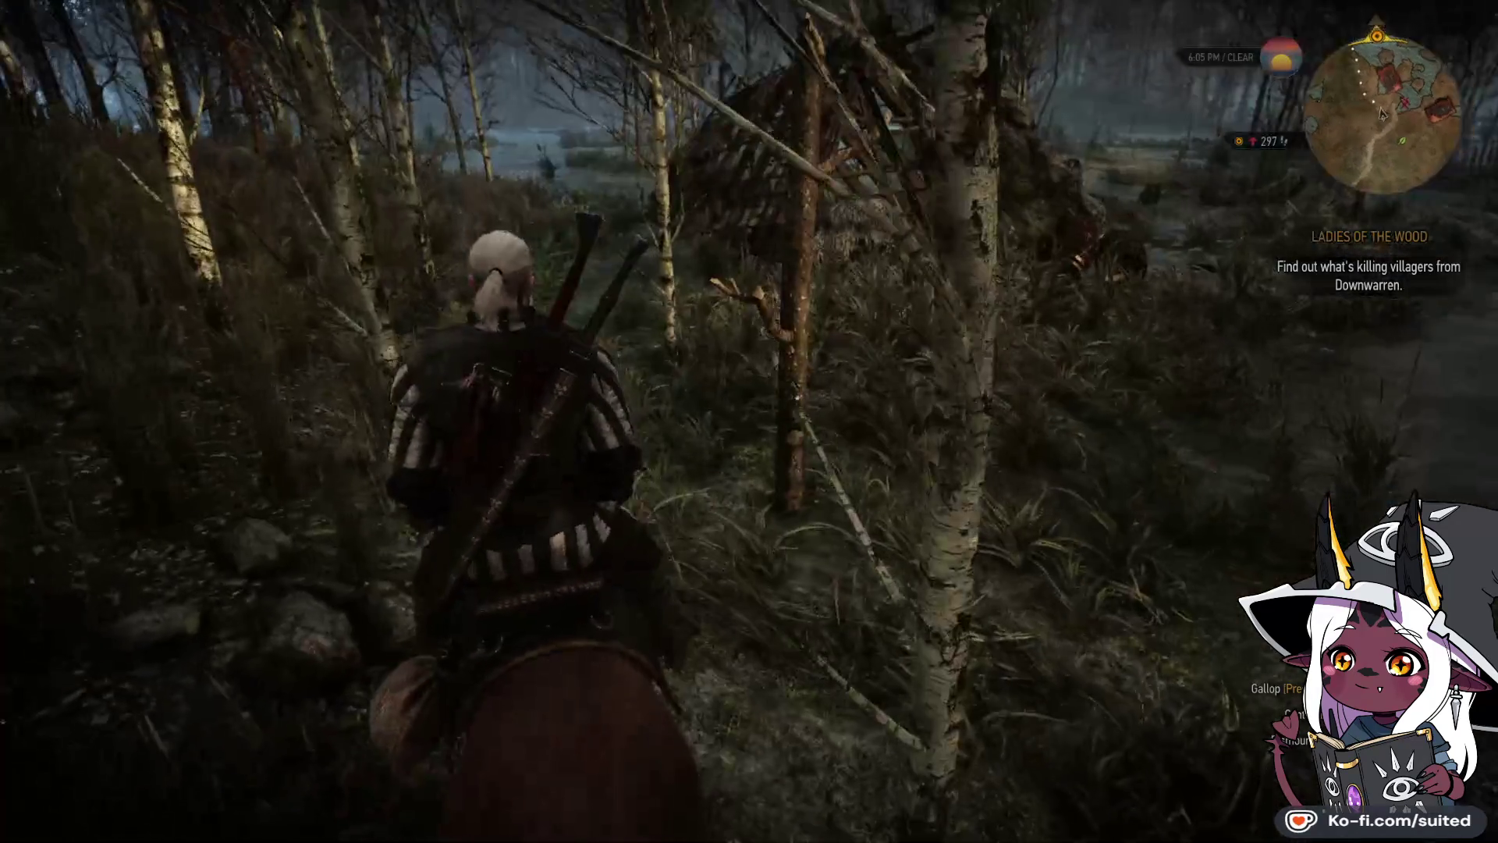
pyautogui.press('w')
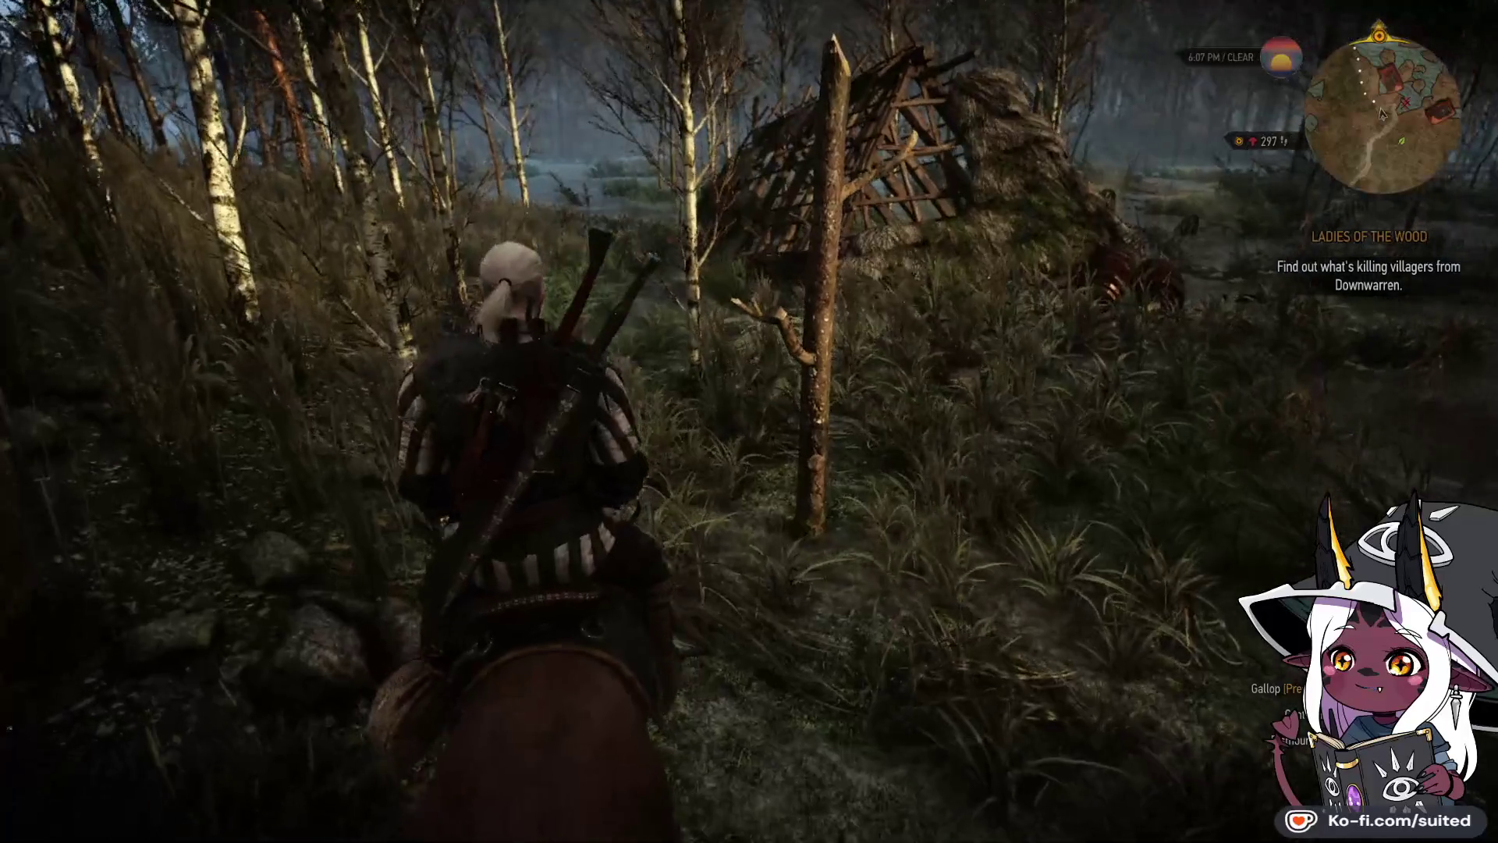
# Step: Ride up to the ruined hut by the birch, dismount, walk forward, and pause
pyautogui.press('w')
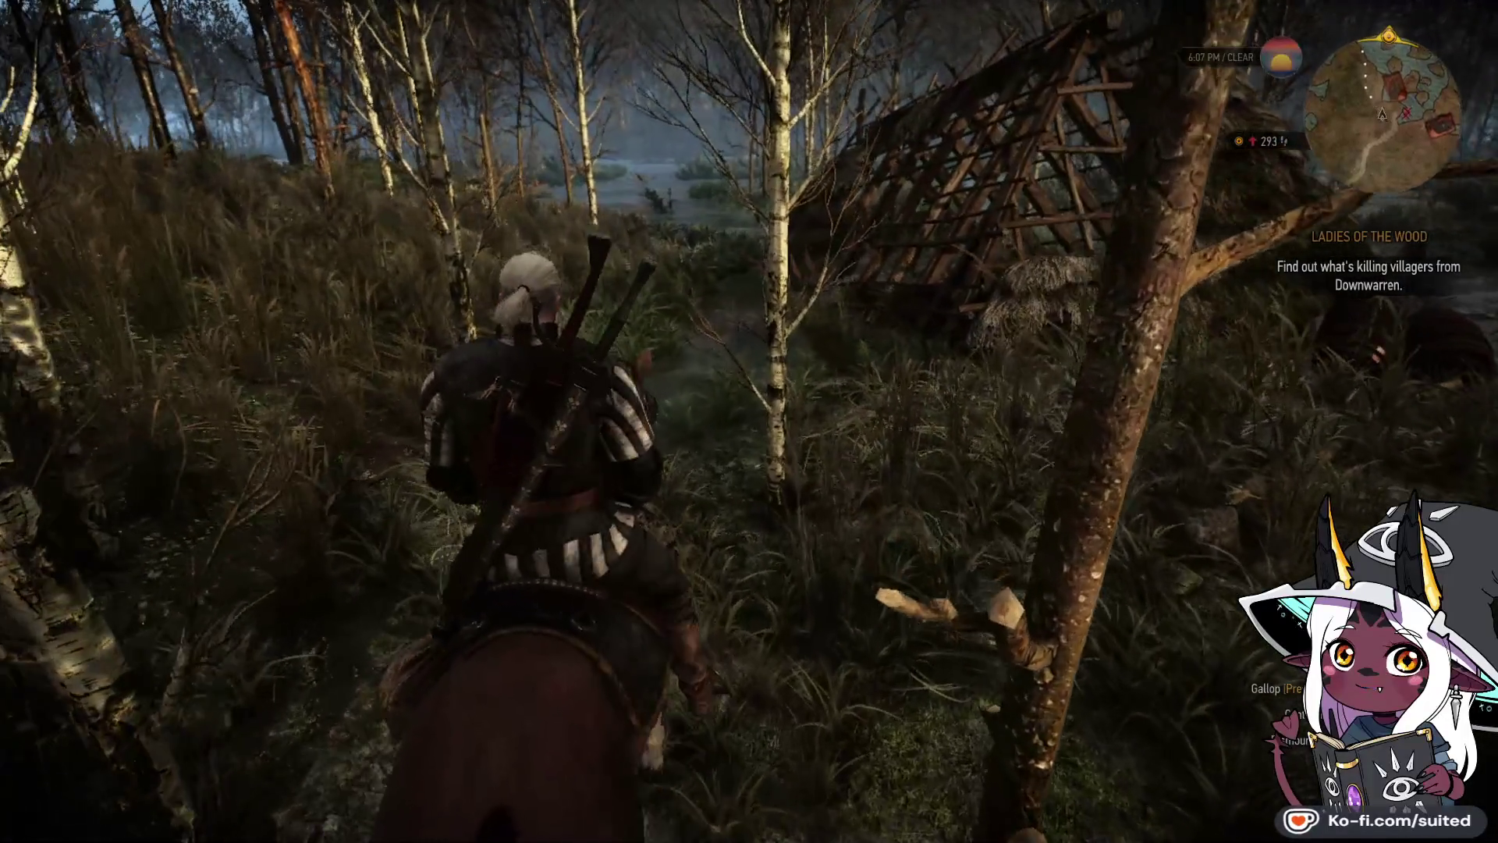
pyautogui.press('w')
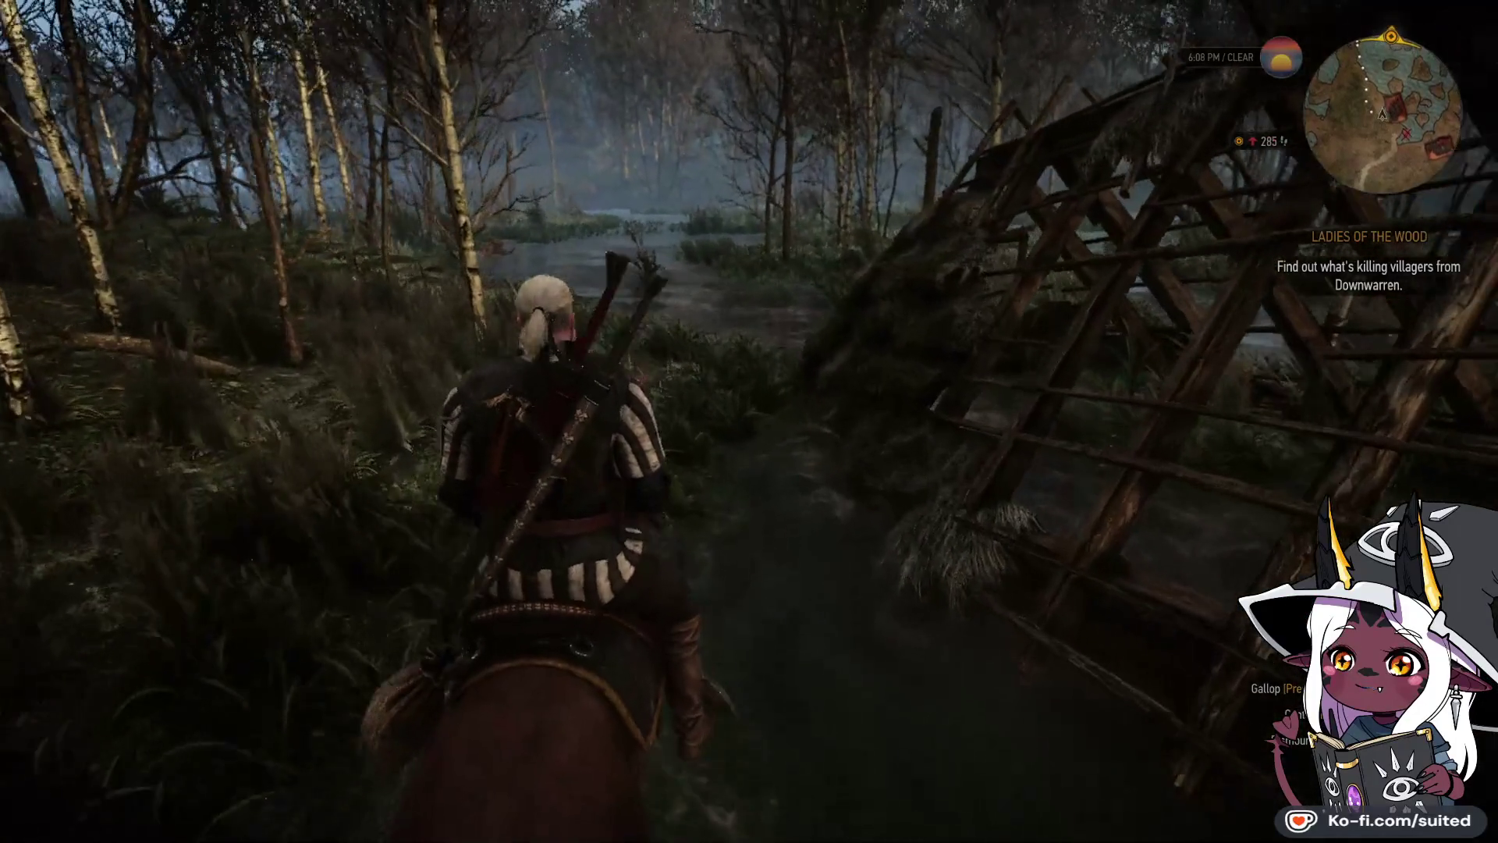
pyautogui.press('e')
pyautogui.press('w')
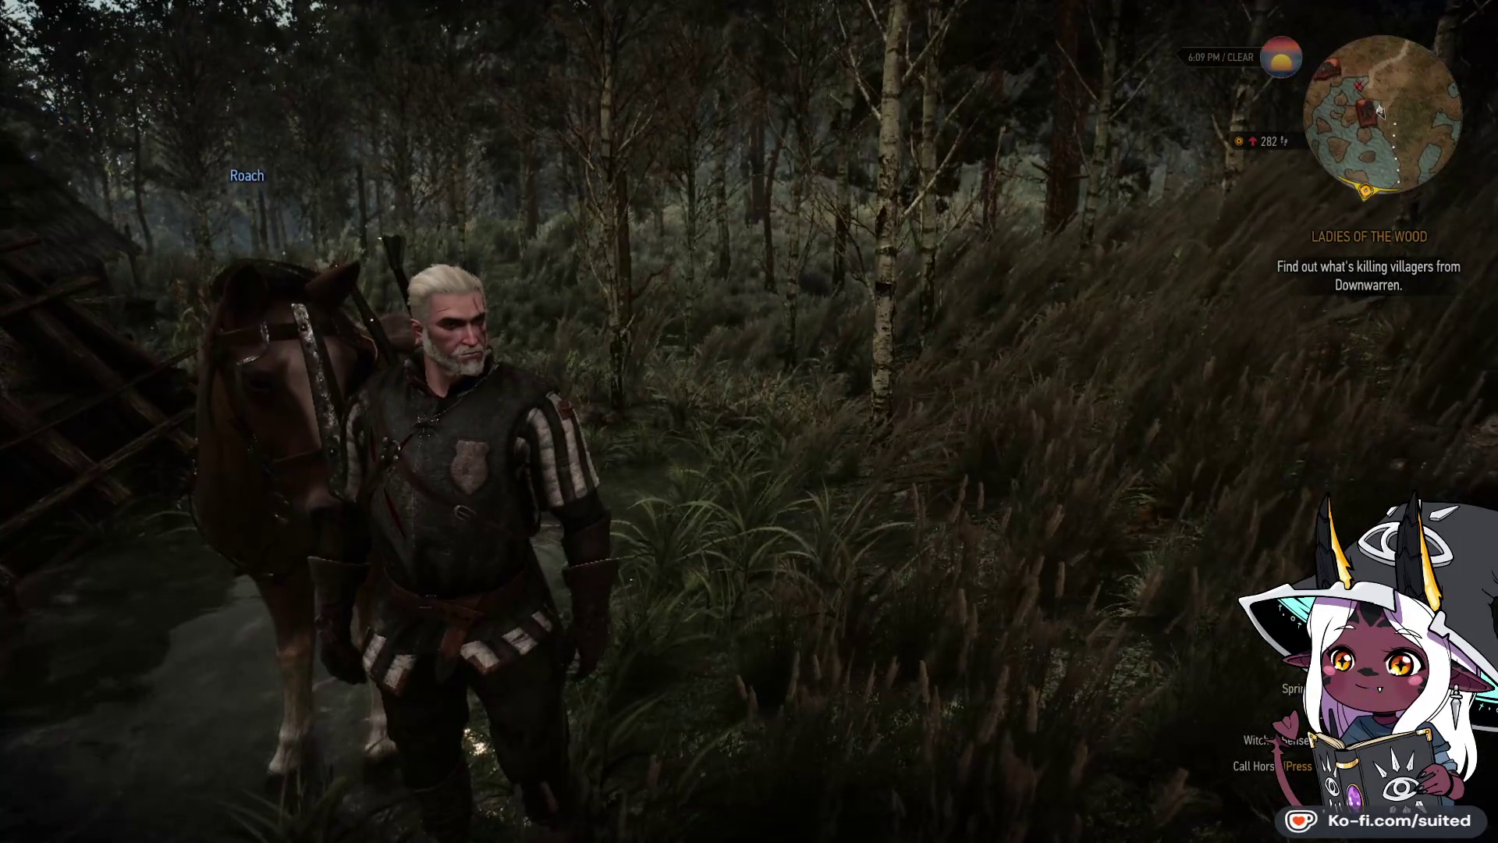
pyautogui.press('Escape')
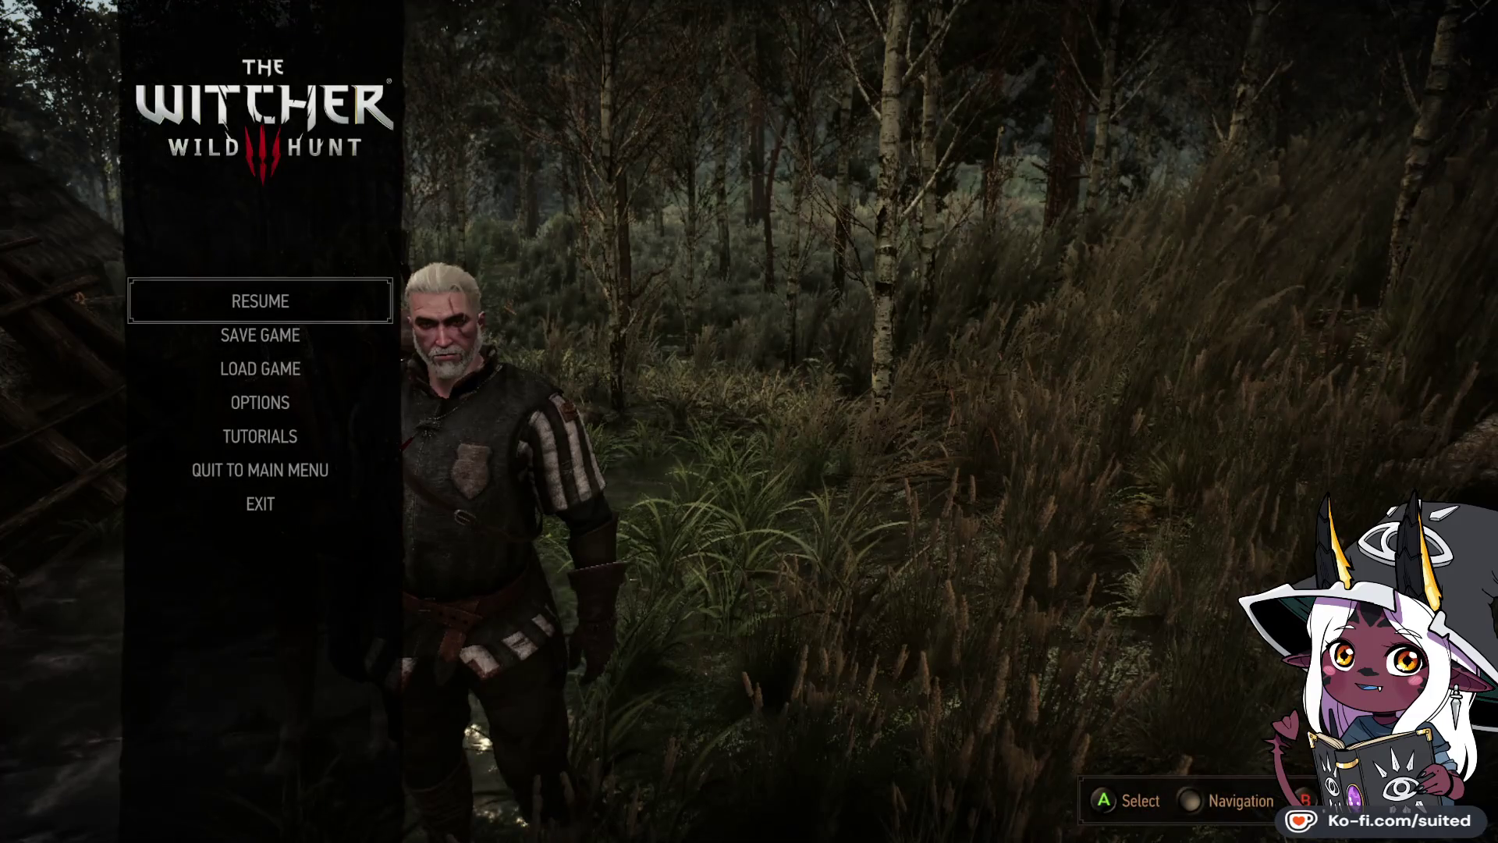
# Step: Move down the pause menu toward the game's settings
pyautogui.press('Down')
pyautogui.press('Down')
pyautogui.press('Down')
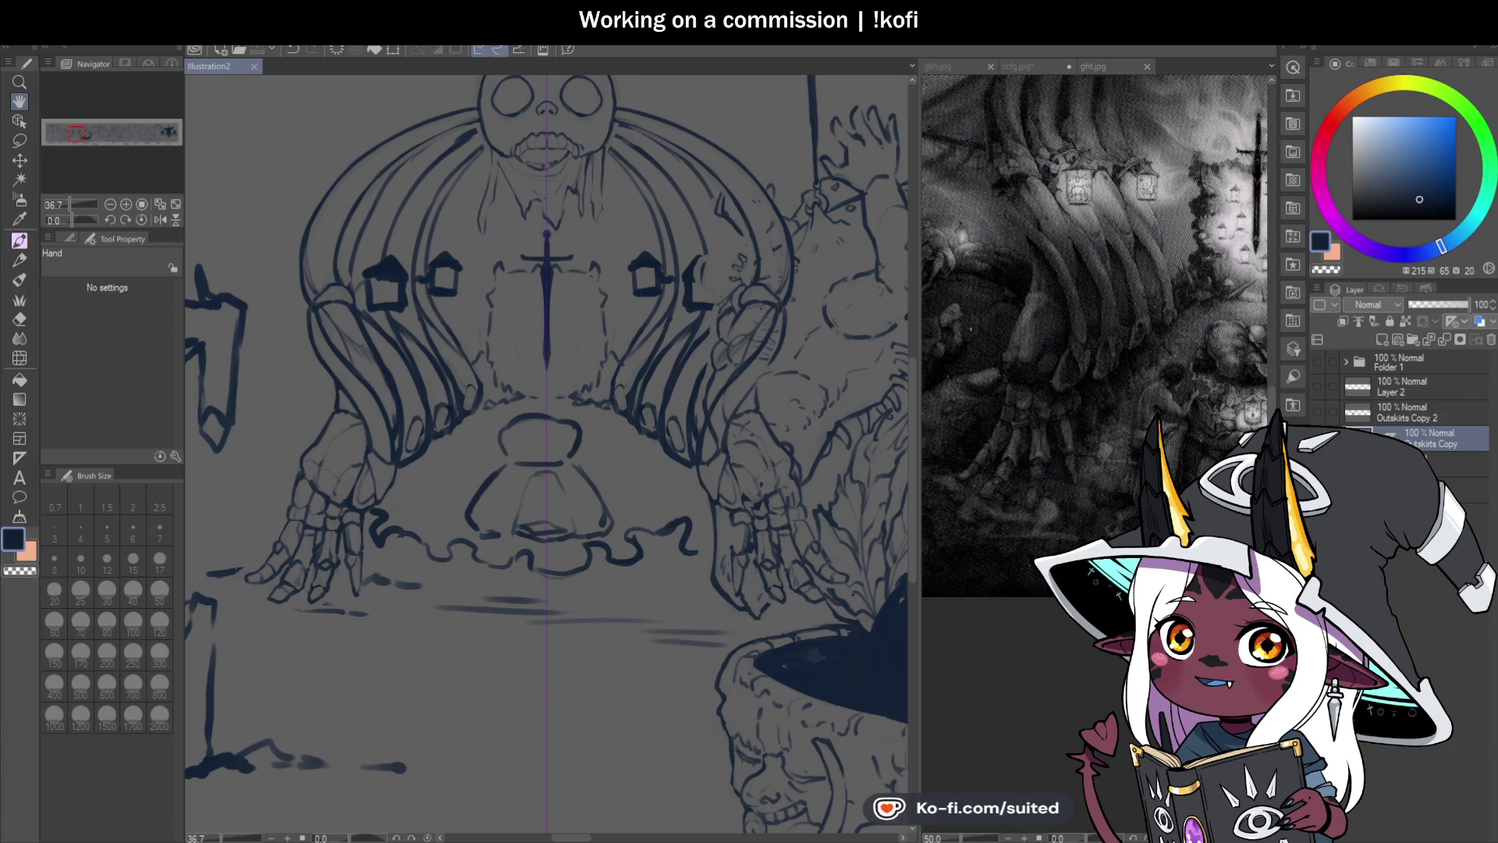
pyautogui.scroll(-3, 507, 527)
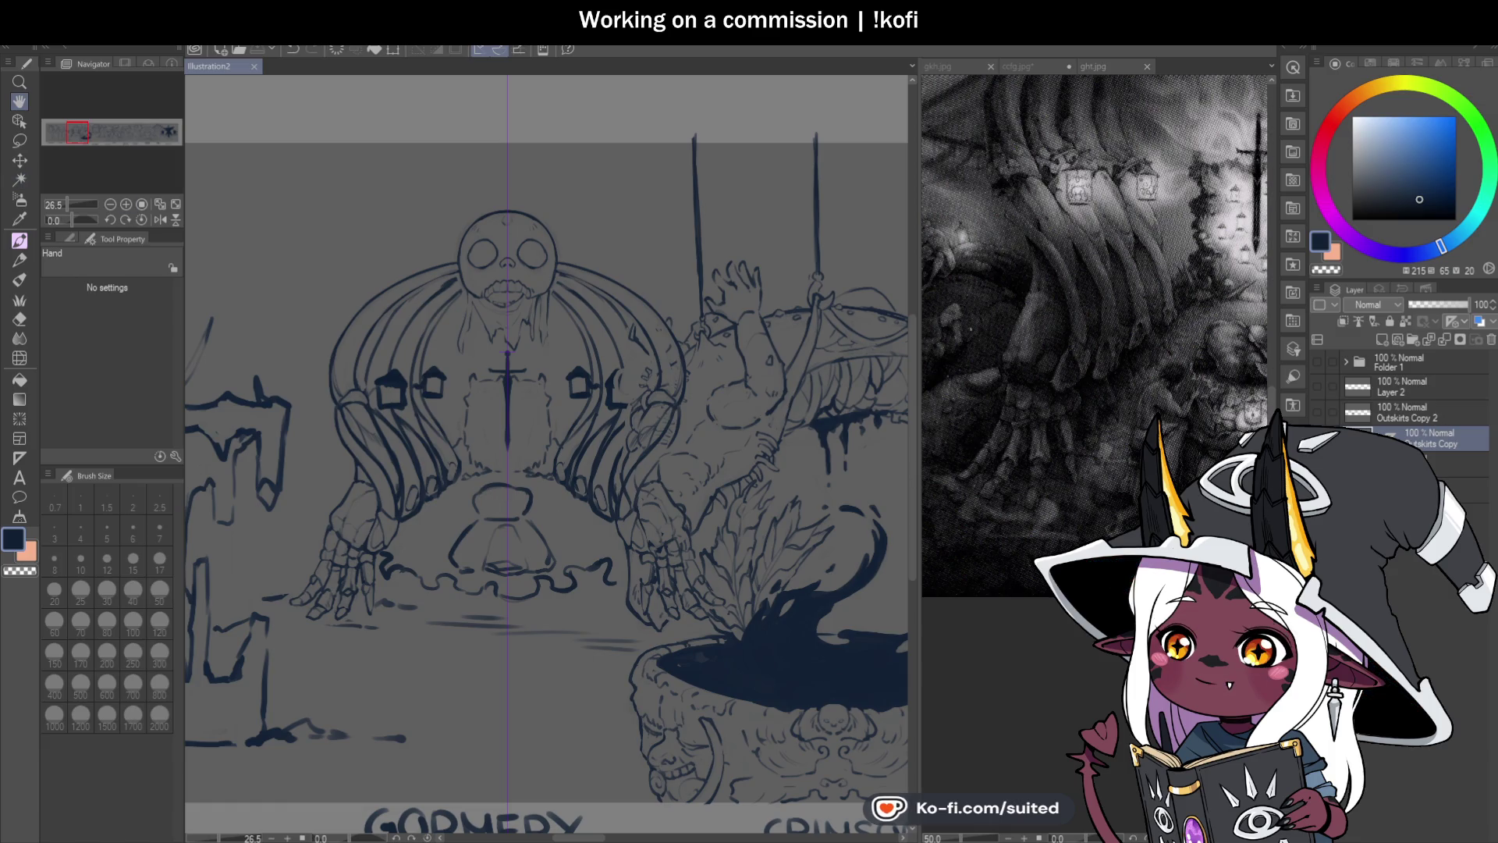
pyautogui.click(1324, 395)
pyautogui.click(1318, 407)
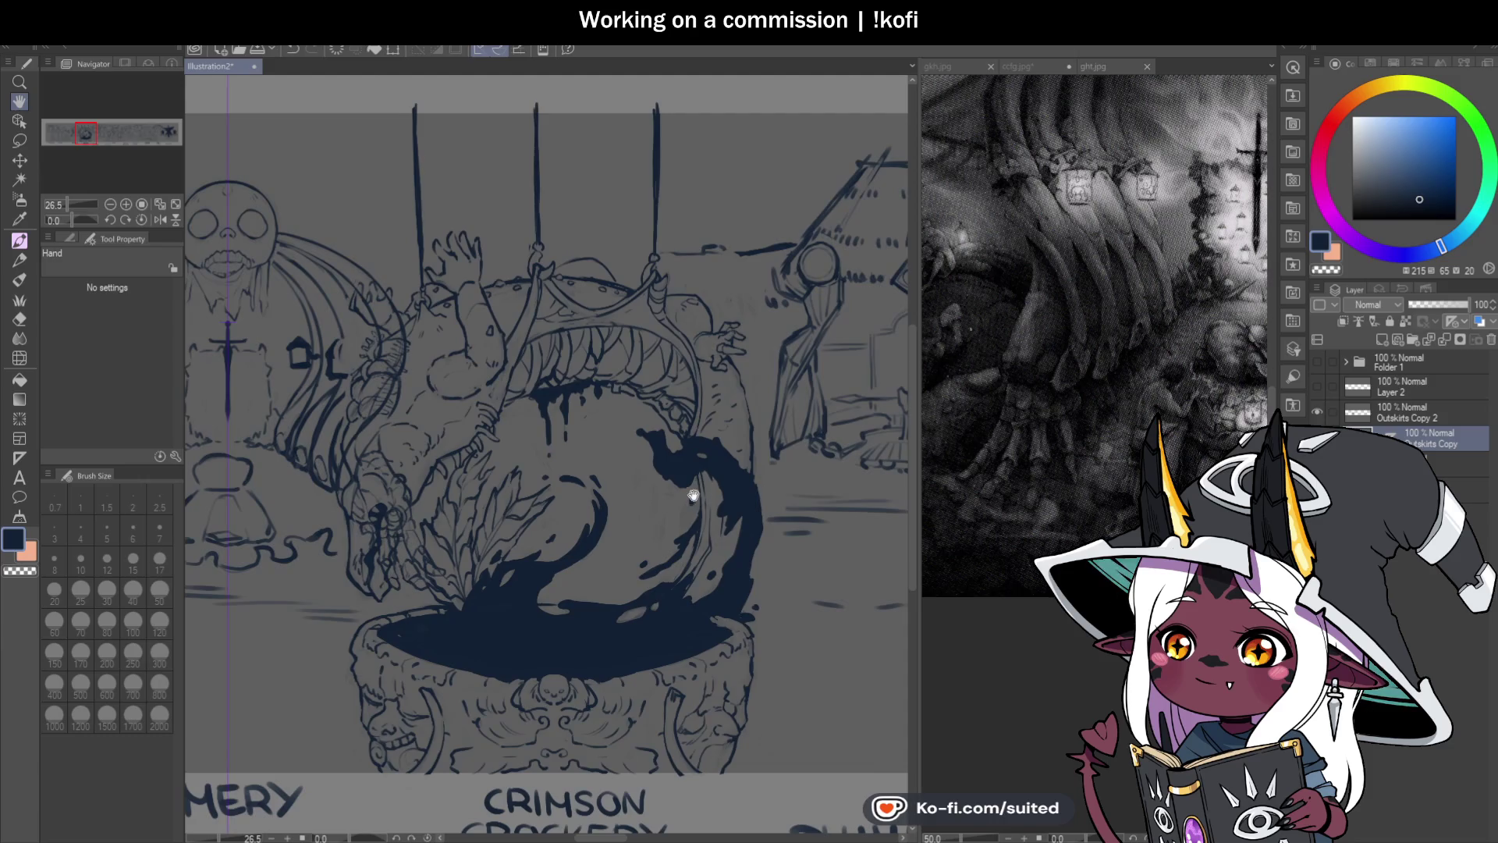
pyautogui.hscroll(5, 694, 497)
pyautogui.hscroll(3, 702, 542)
pyautogui.hscroll(4, 585, 525)
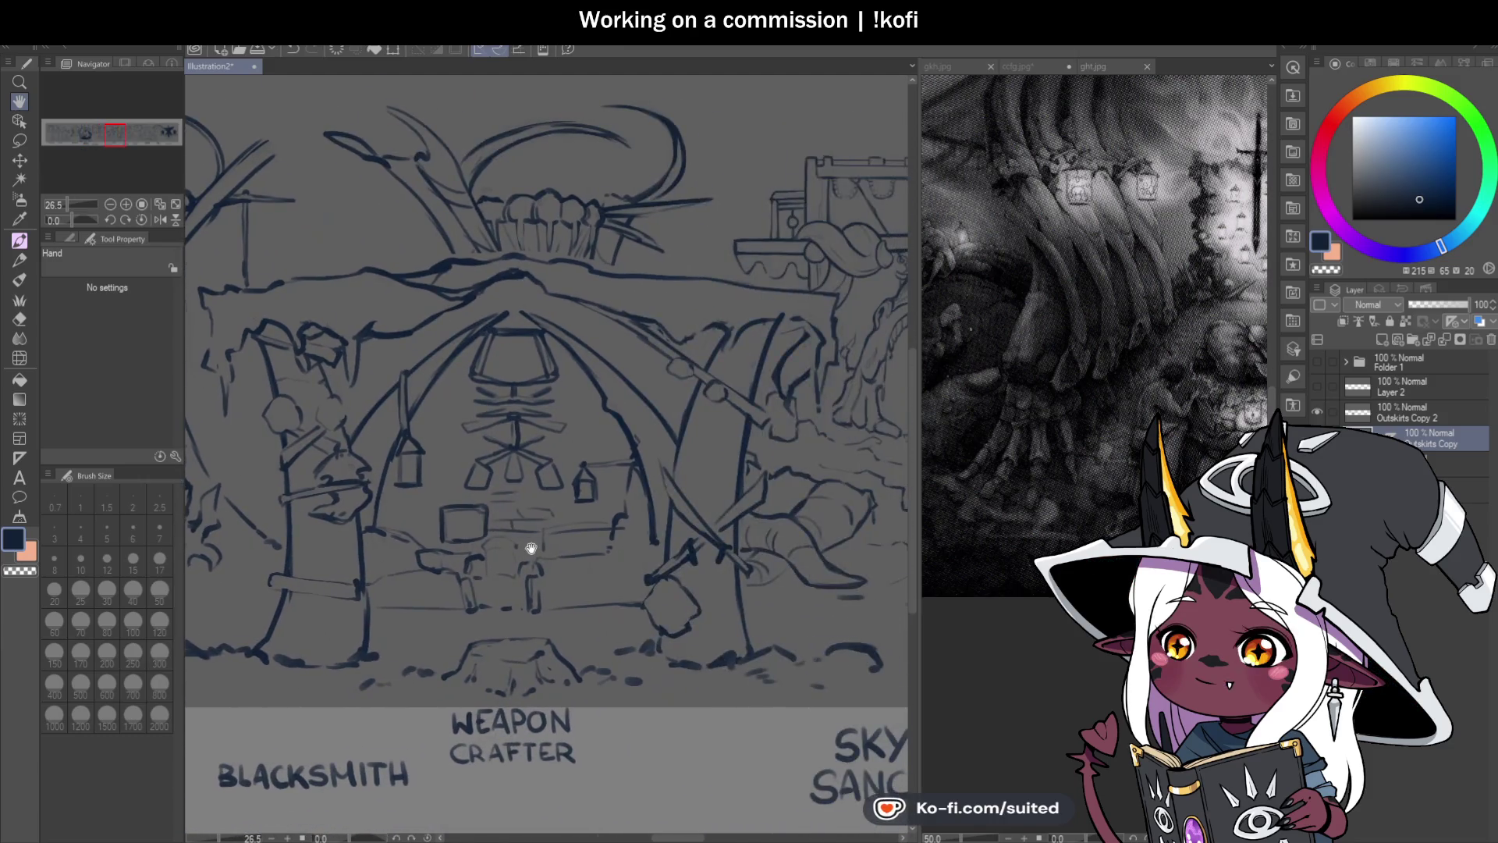
pyautogui.scroll(-2, 531, 549)
pyautogui.hscroll(5, 625, 545)
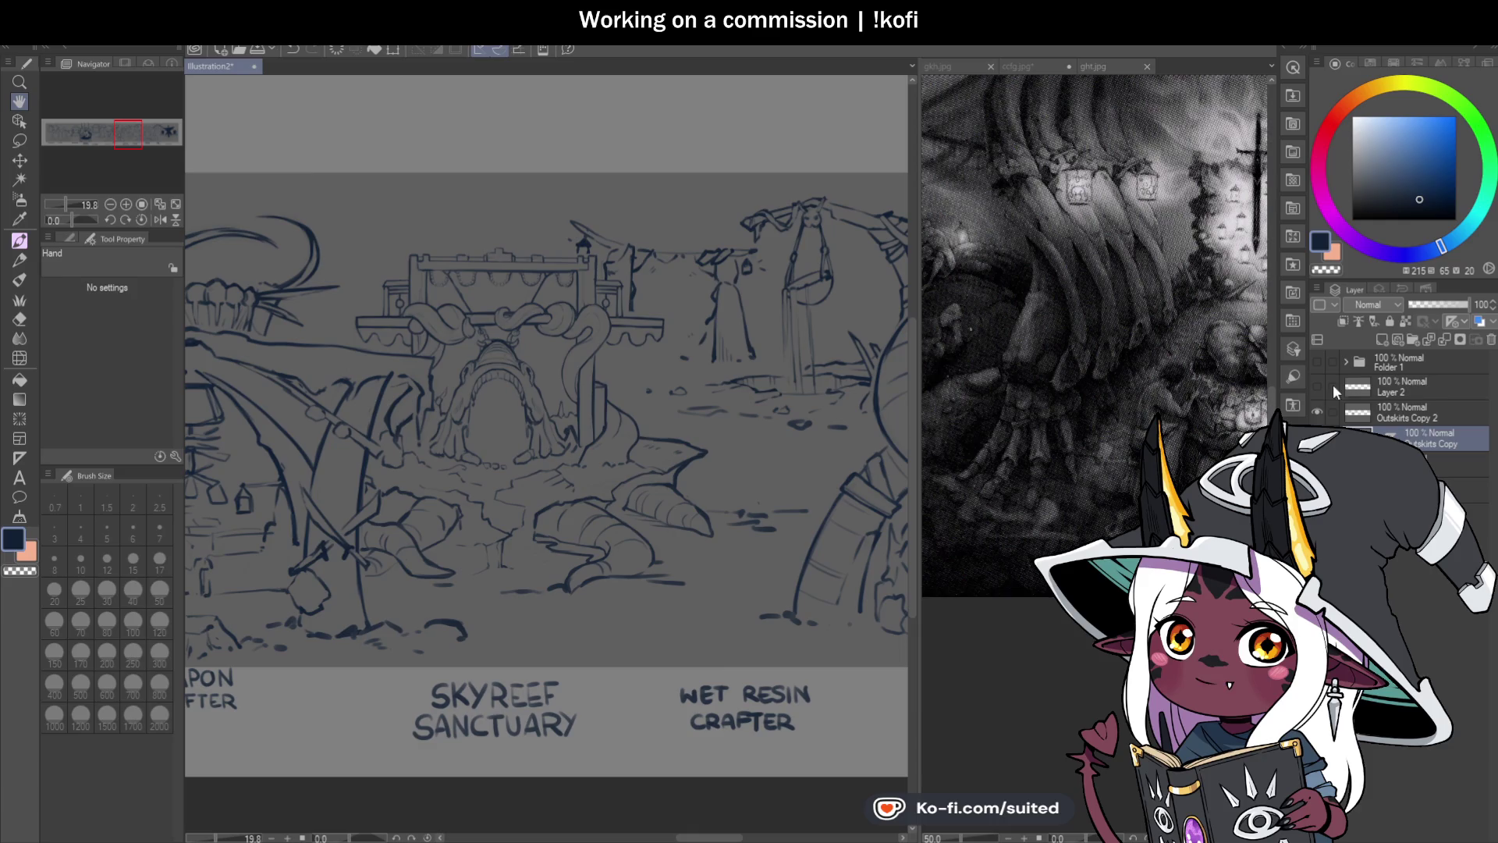
pyautogui.click(1318, 362)
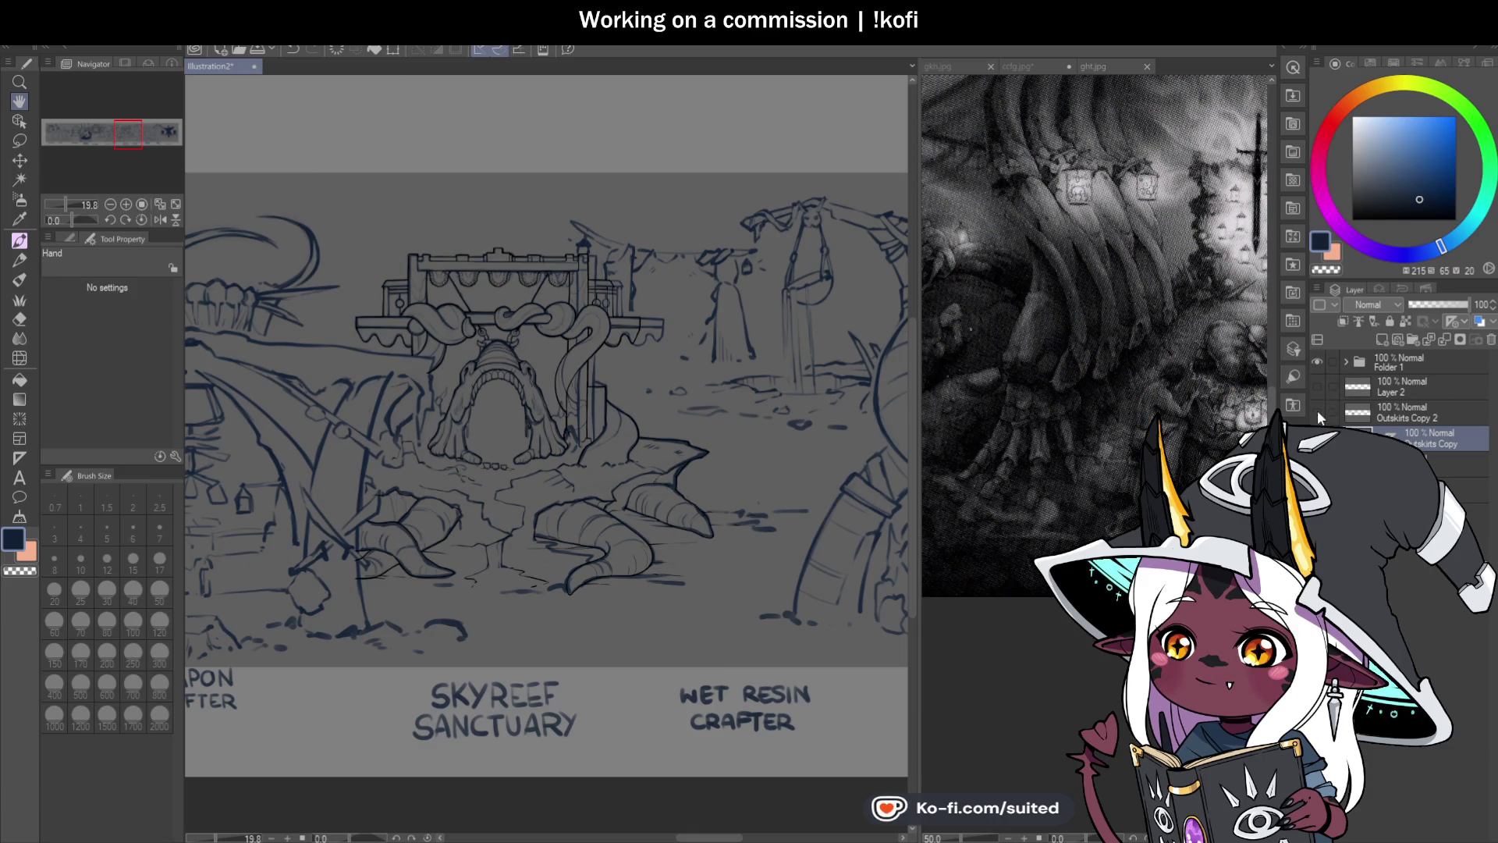
pyautogui.scroll(-6, 495, 593)
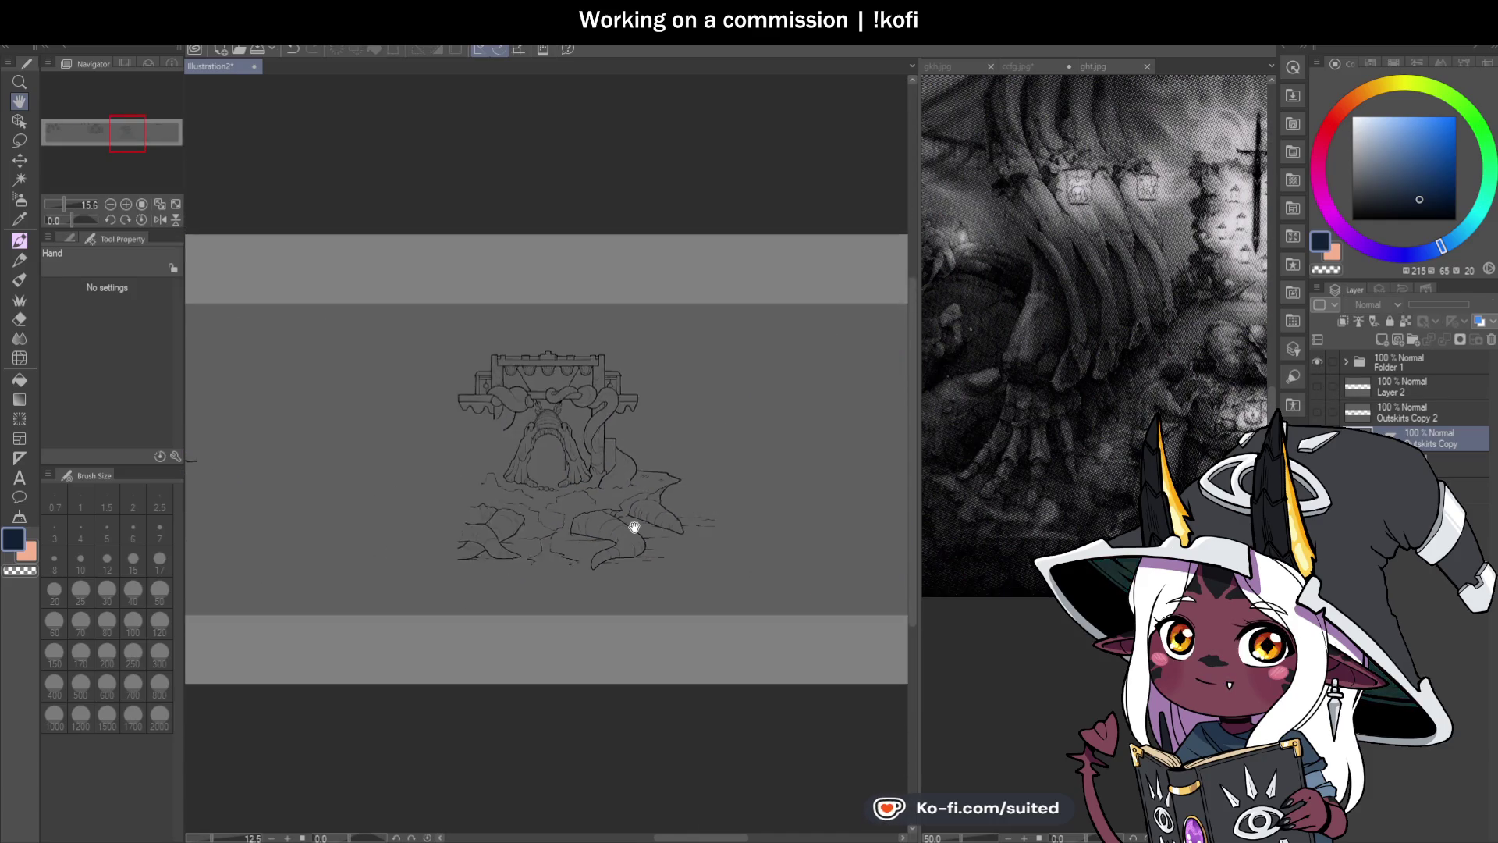
pyautogui.moveTo(475, 532)
pyautogui.mouseDown()
pyautogui.moveTo(542, 578)
pyautogui.moveTo(843, 586)
pyautogui.moveTo(448, 561)
pyautogui.mouseUp()
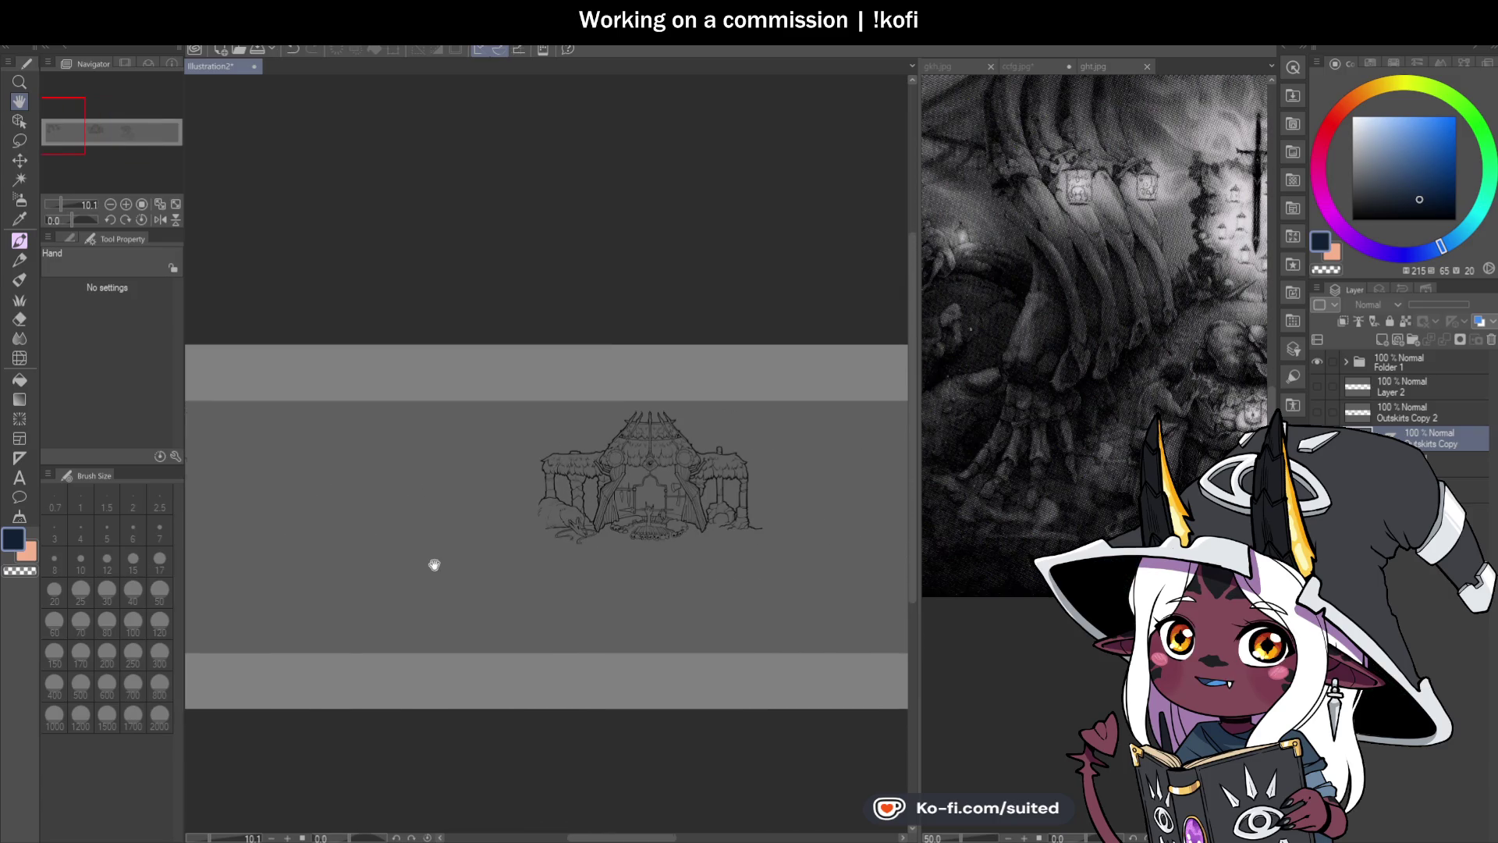
pyautogui.click(1318, 362)
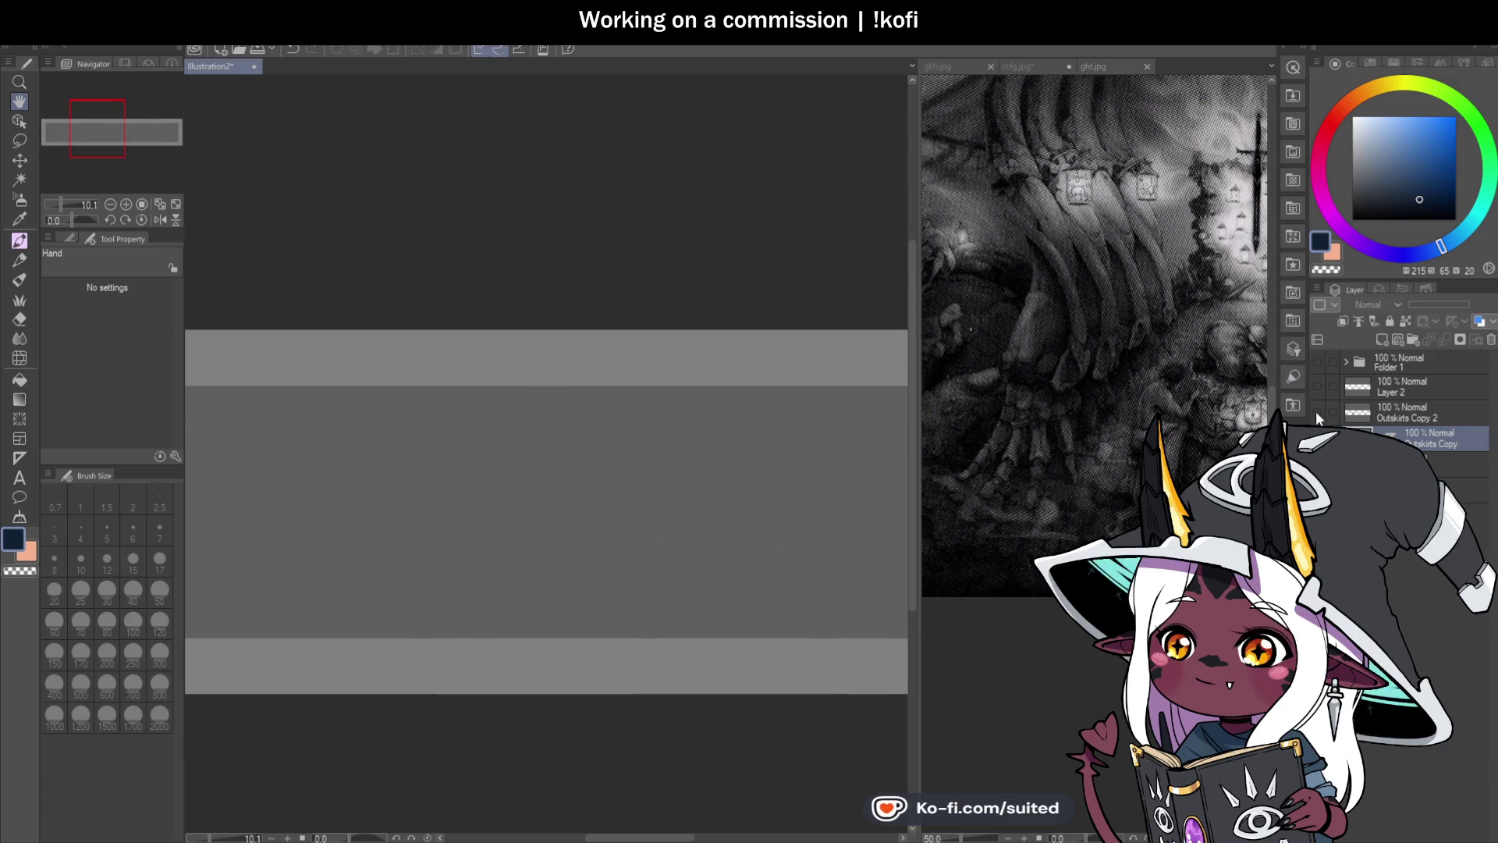
pyautogui.hscroll(10, 646, 602)
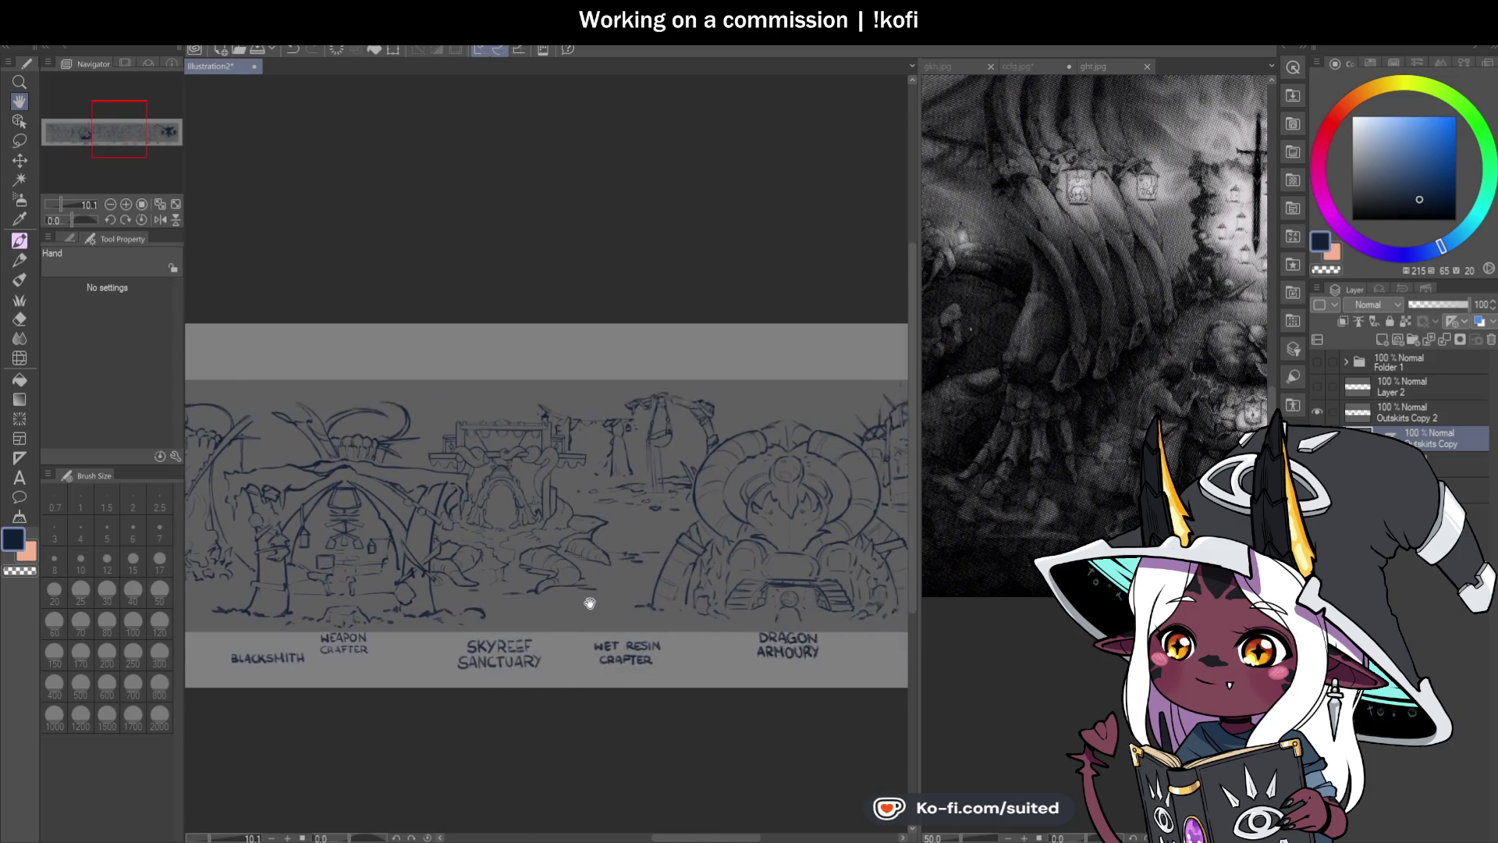
pyautogui.hscroll(5, 803, 528)
pyautogui.scroll(4, 776, 528)
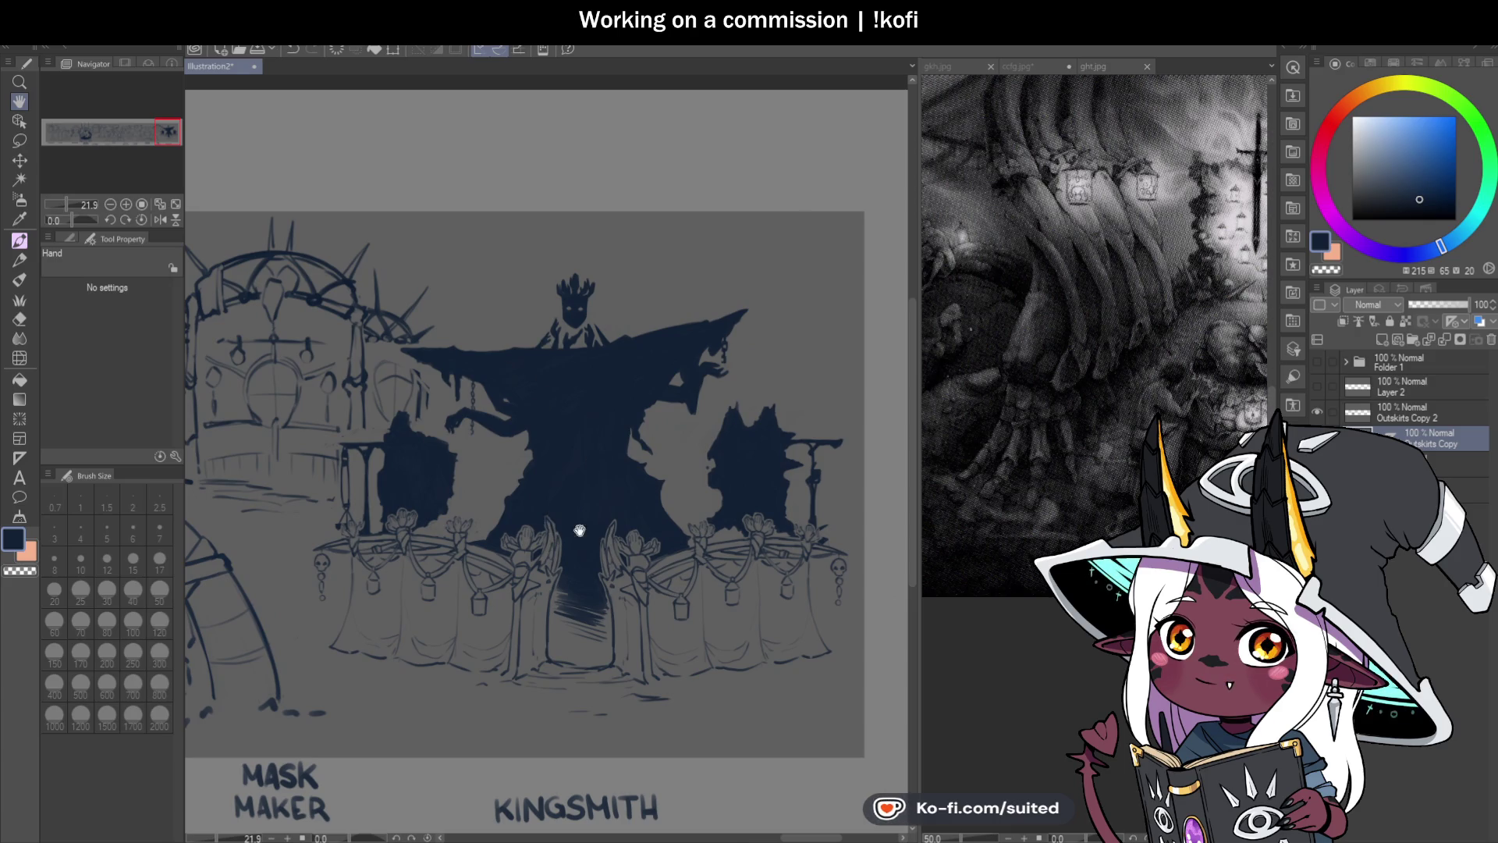
pyautogui.scroll(-2, 572, 528)
pyautogui.hscroll(-15, 415, 617)
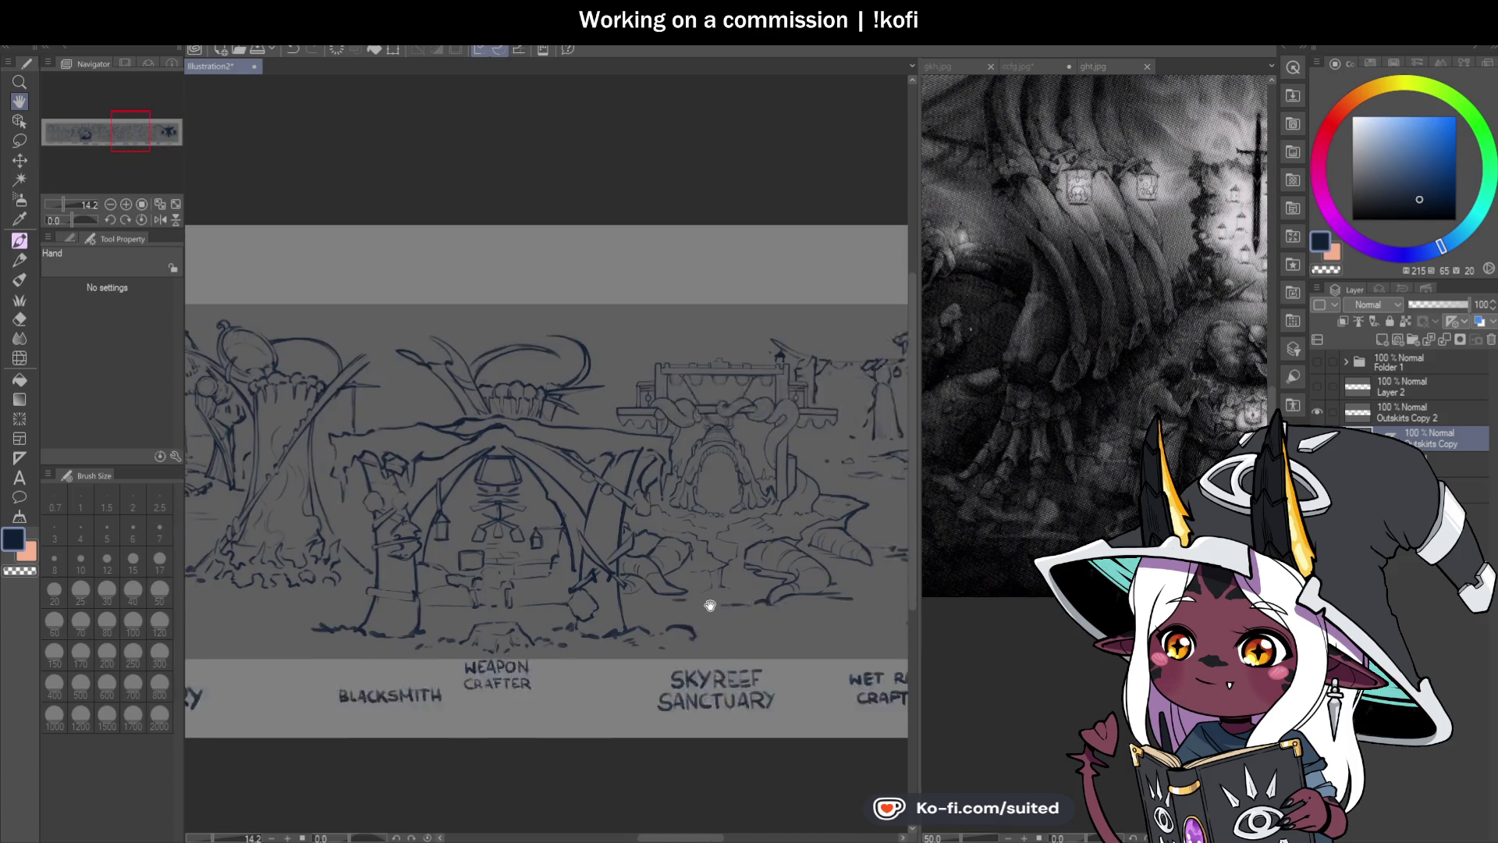
pyautogui.scroll(1, 524, 593)
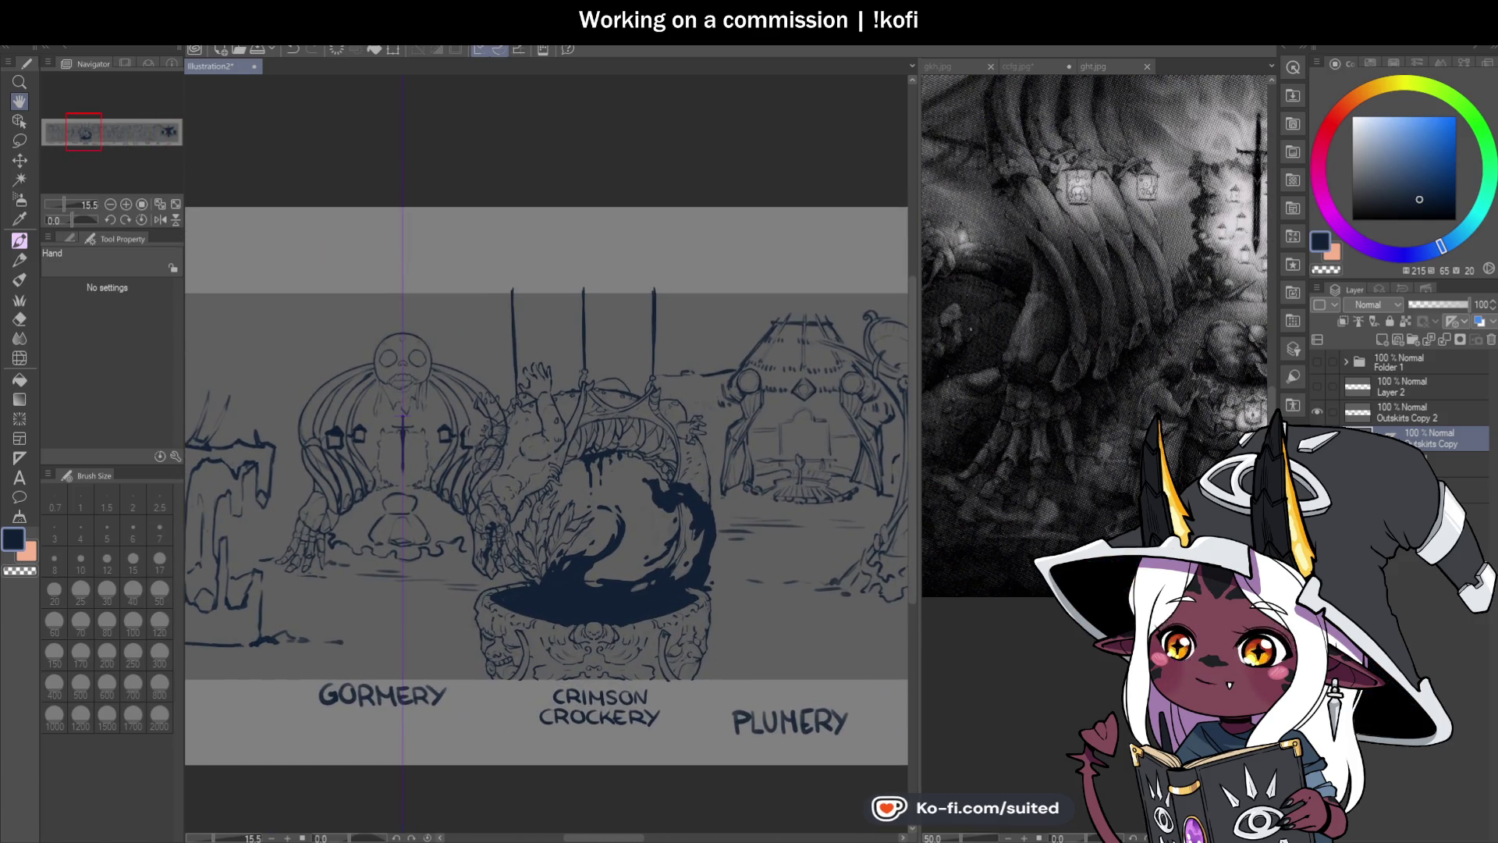
pyautogui.scroll(2, 680, 486)
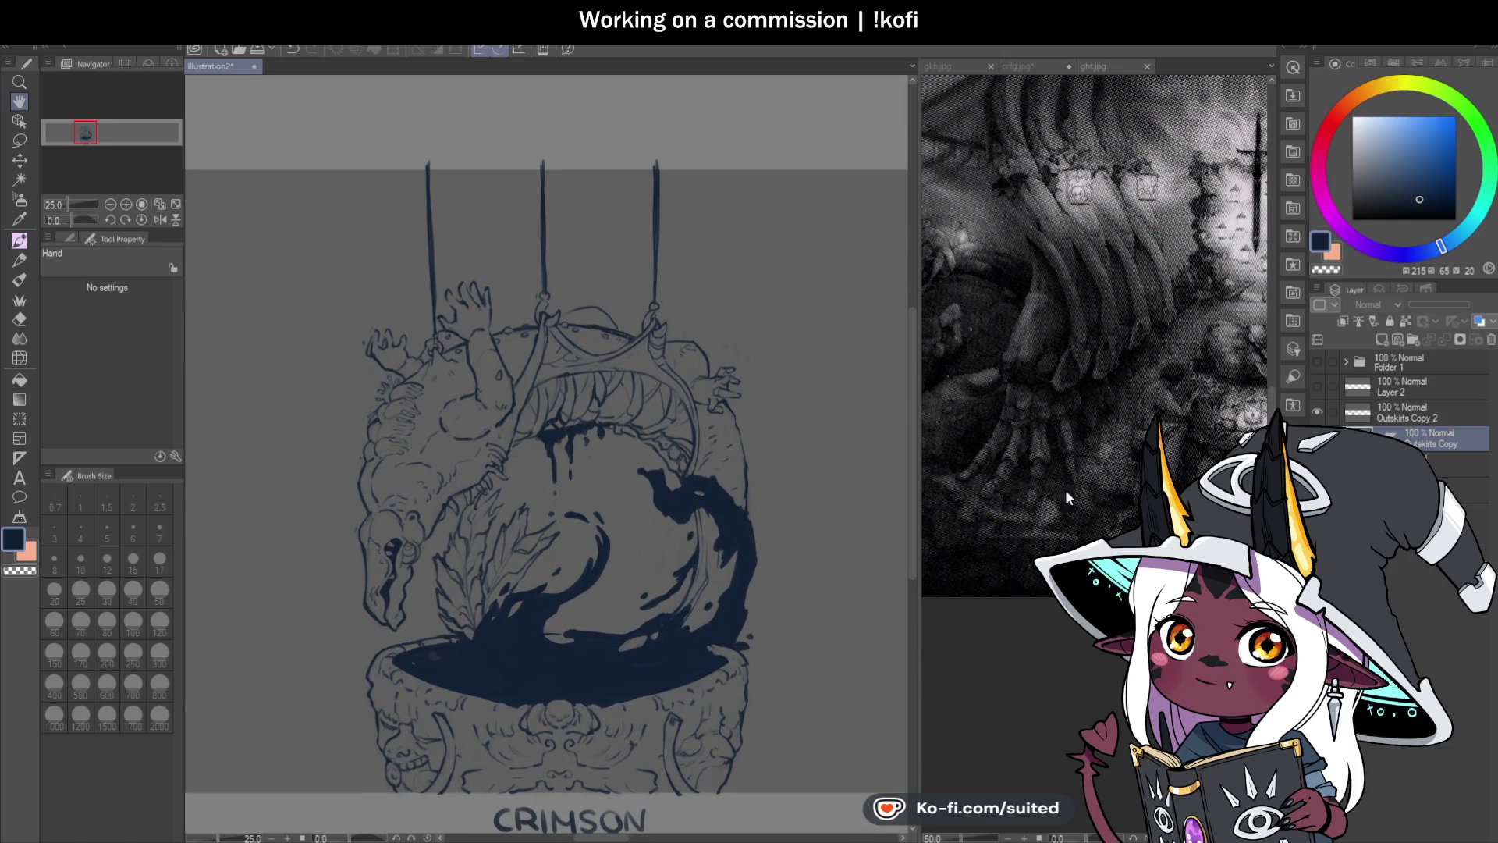
pyautogui.moveTo(531, 546); pyautogui.dragTo(812, 596)
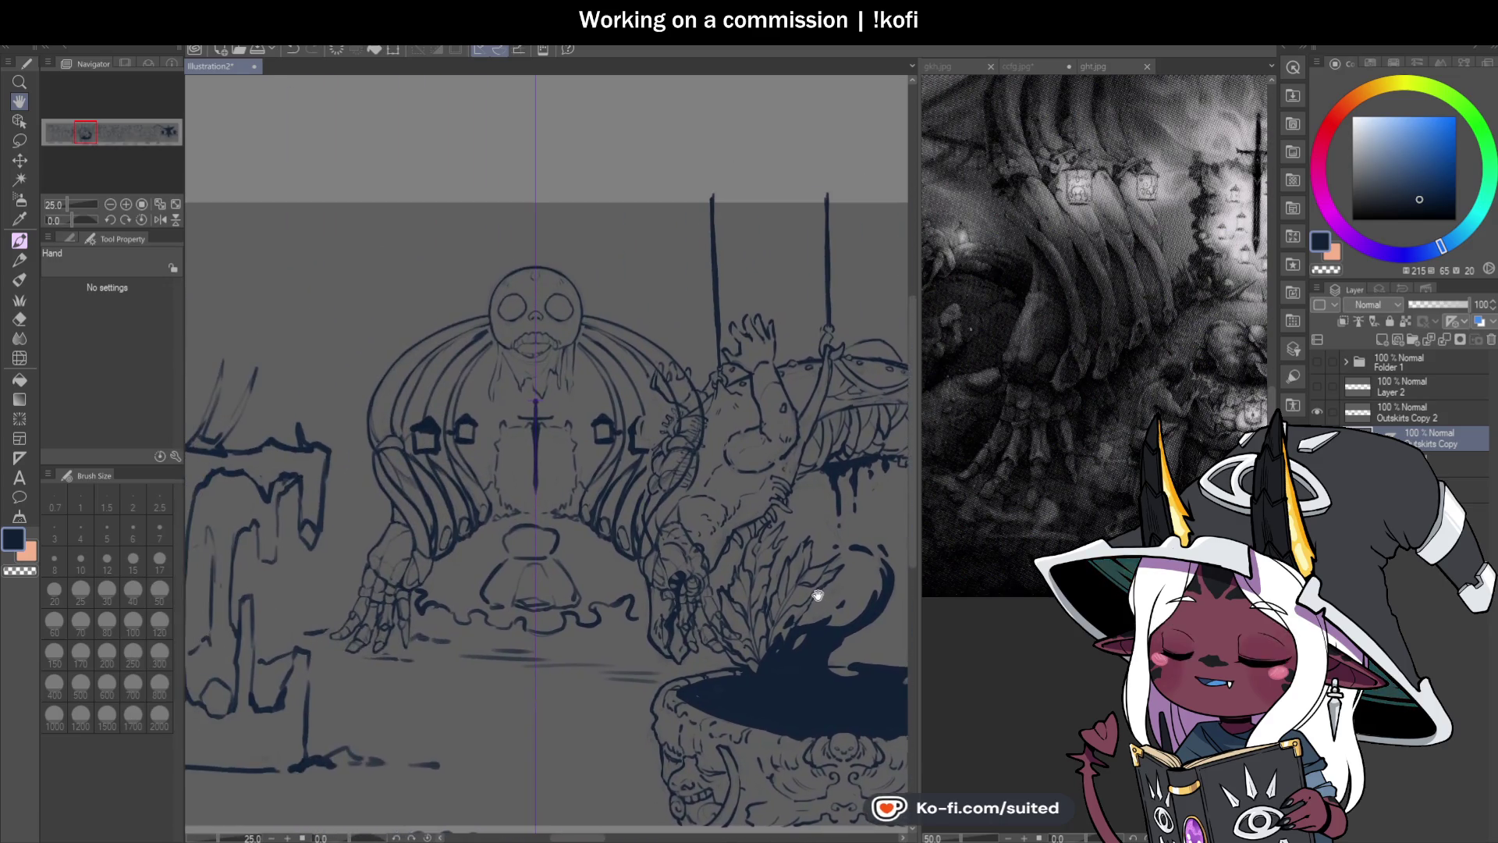
pyautogui.scroll(1, 468, 348)
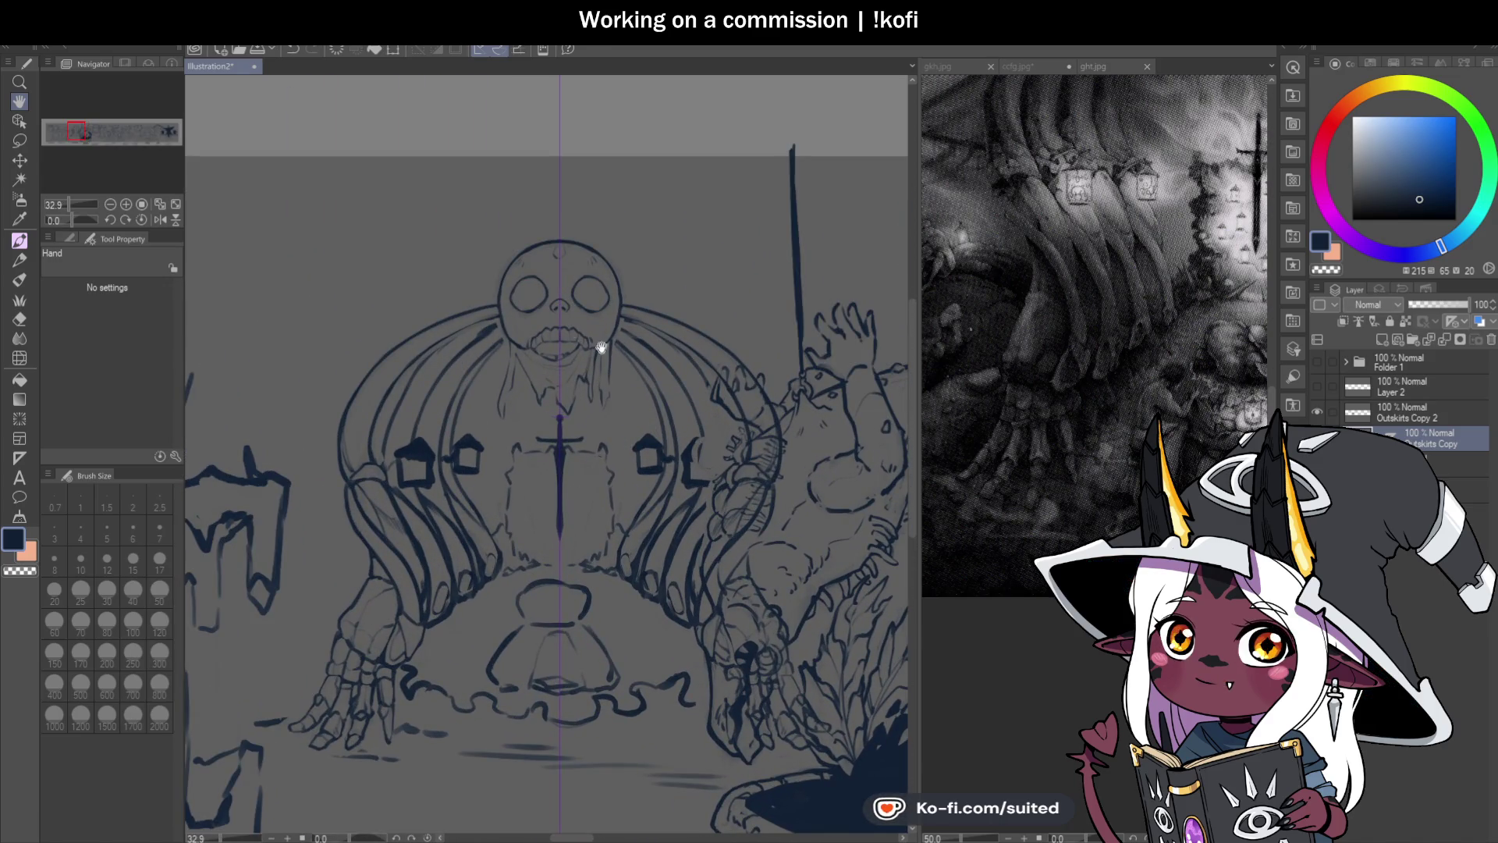
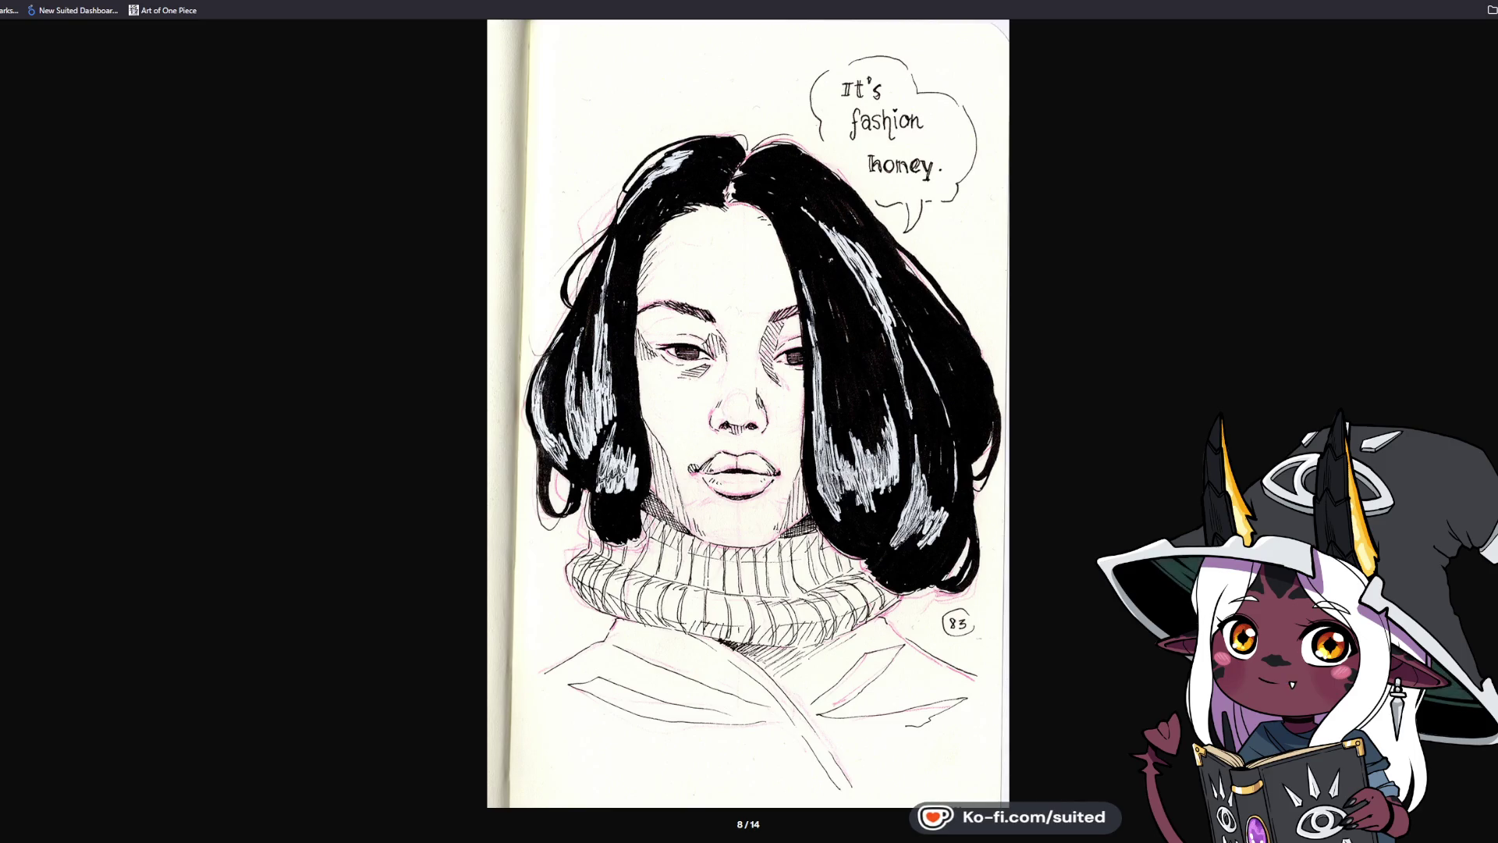
# Step: Step back to the previous sketch in the browser gallery before returning to the skull-giant commission
pyautogui.press('Left')
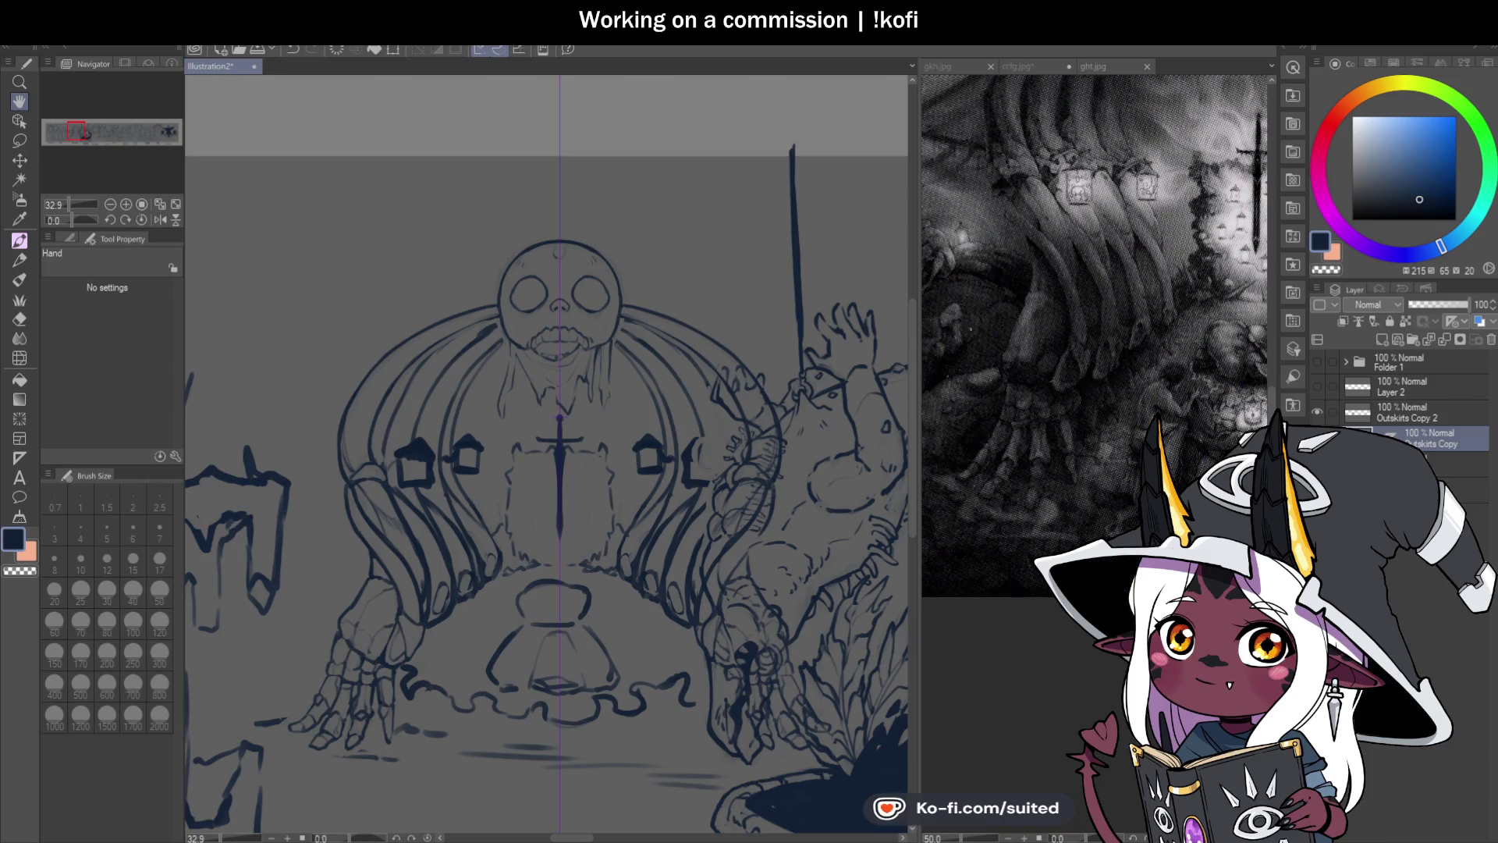
# Step: Zoom the canvas out to about 22.5% and pan up-left to reveal the GORMERY and CRIMSON CROCKERY labels
pyautogui.scroll(-3, 595, 355)
pyautogui.moveTo(659, 526)
pyautogui.mouseDown()
pyautogui.moveTo(572, 468)
pyautogui.moveTo(562, 491)
pyautogui.mouseUp()
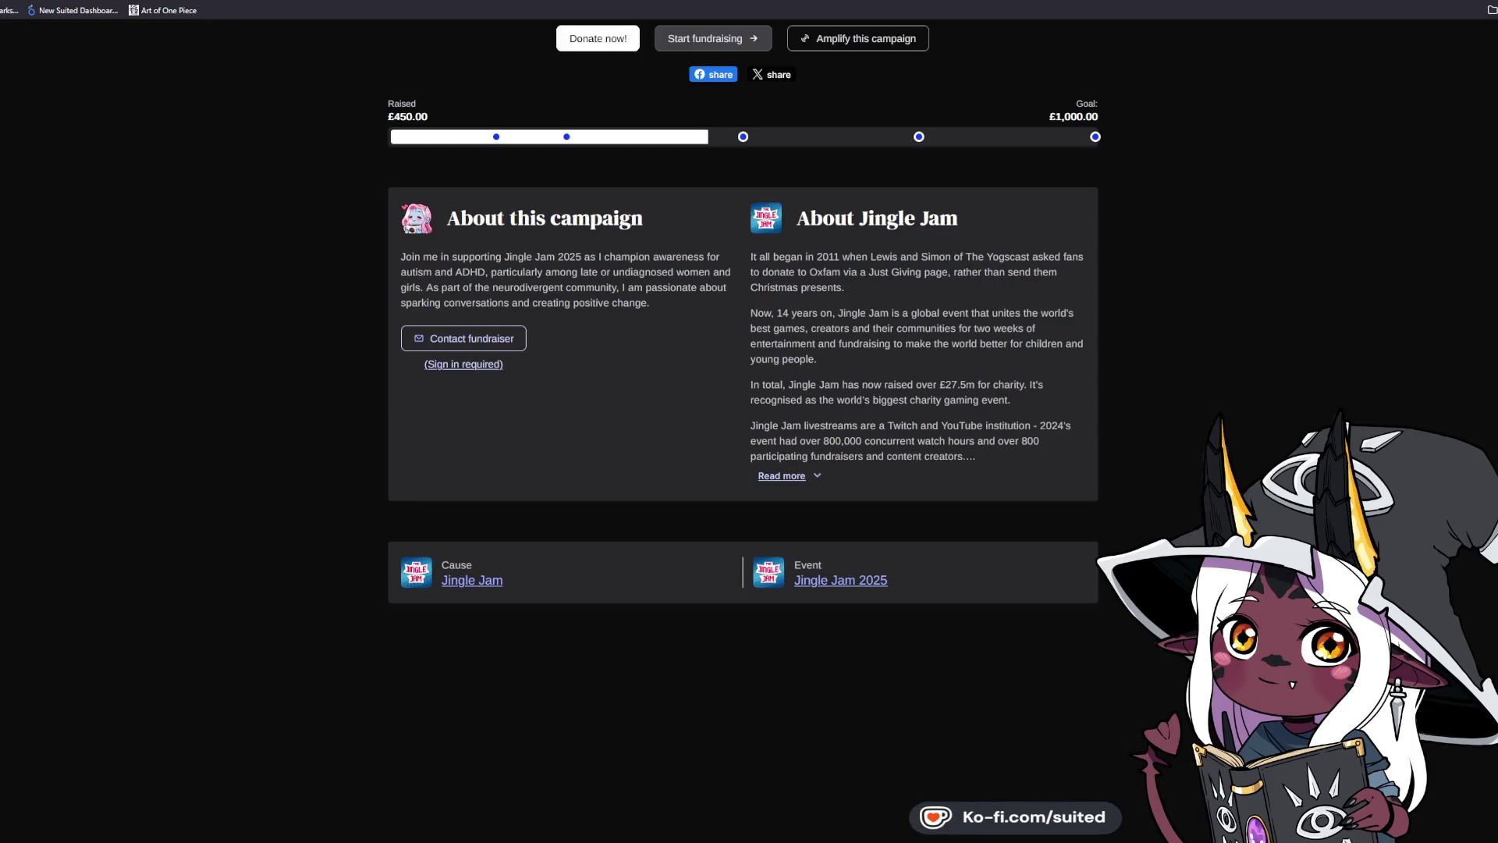
# Step: Scroll to the Rewards section and highlight the £35.00 price of the Jingle Jam Collection 2025
pyautogui.scroll(1, 744, 363)
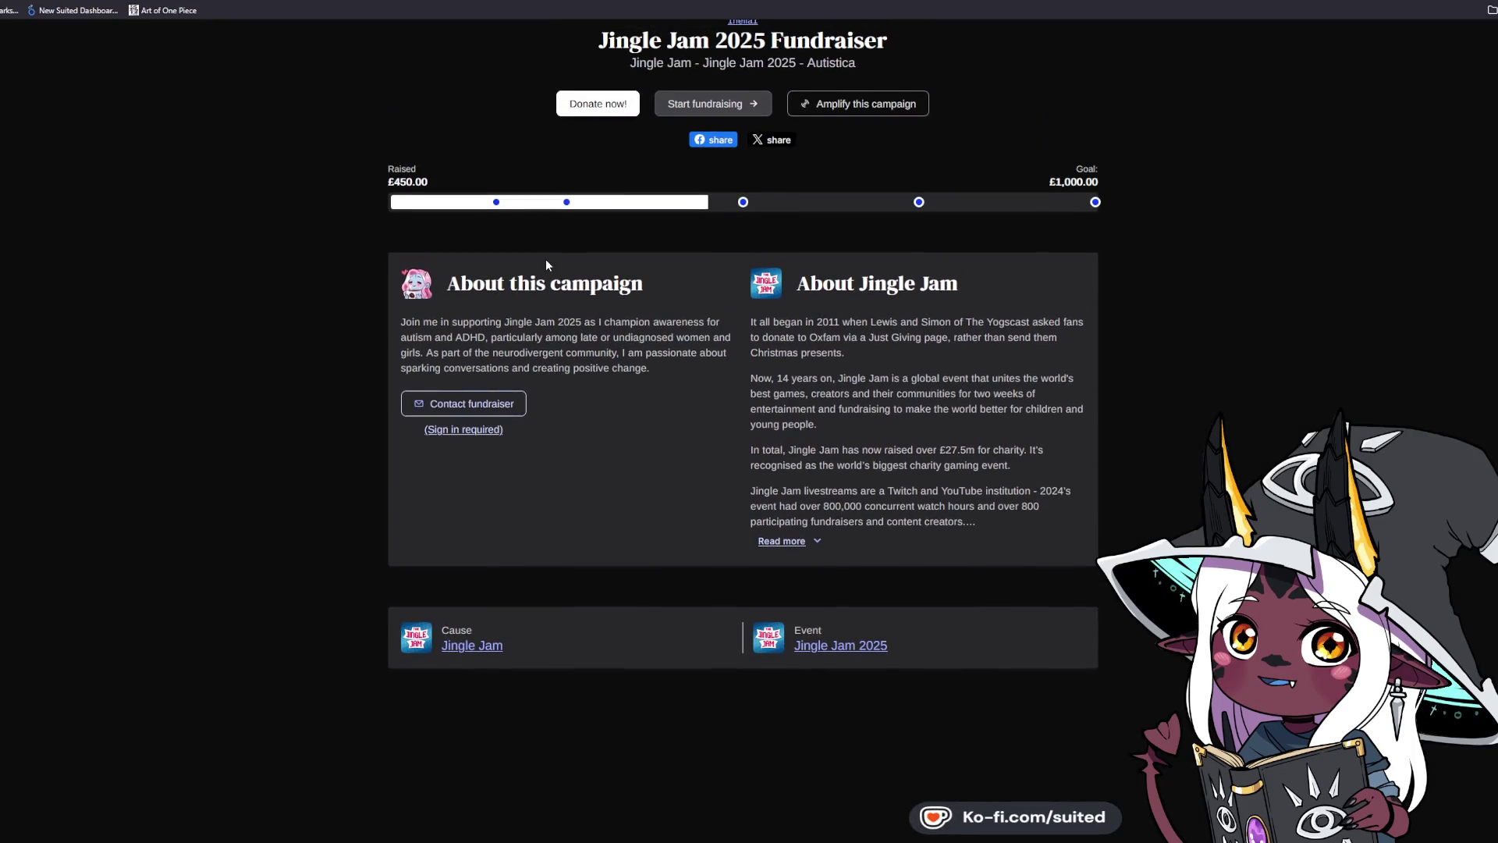
pyautogui.moveTo(742, 205)
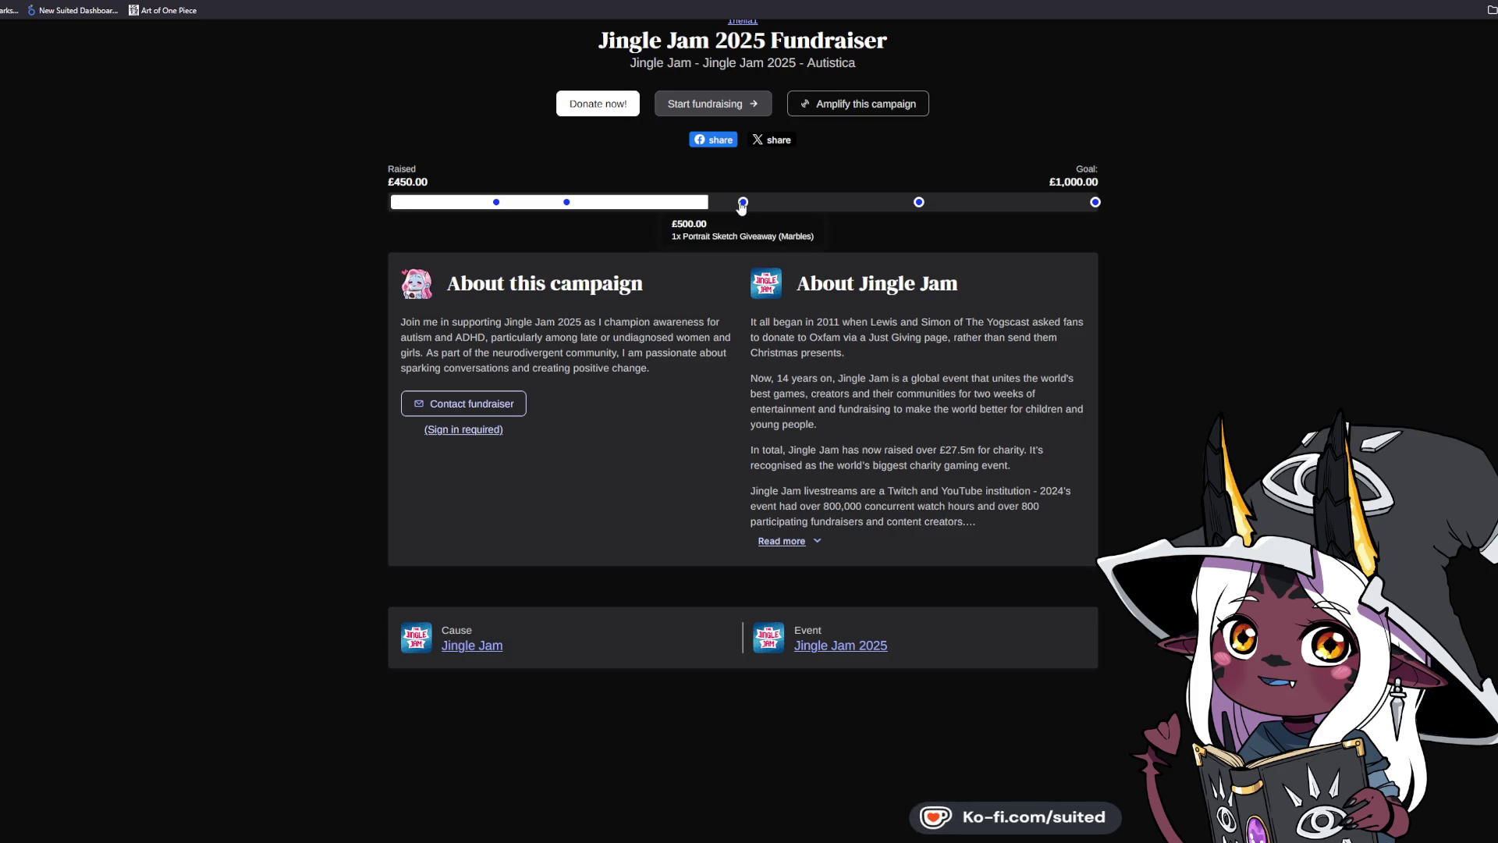
pyautogui.scroll(-9, 742, 206)
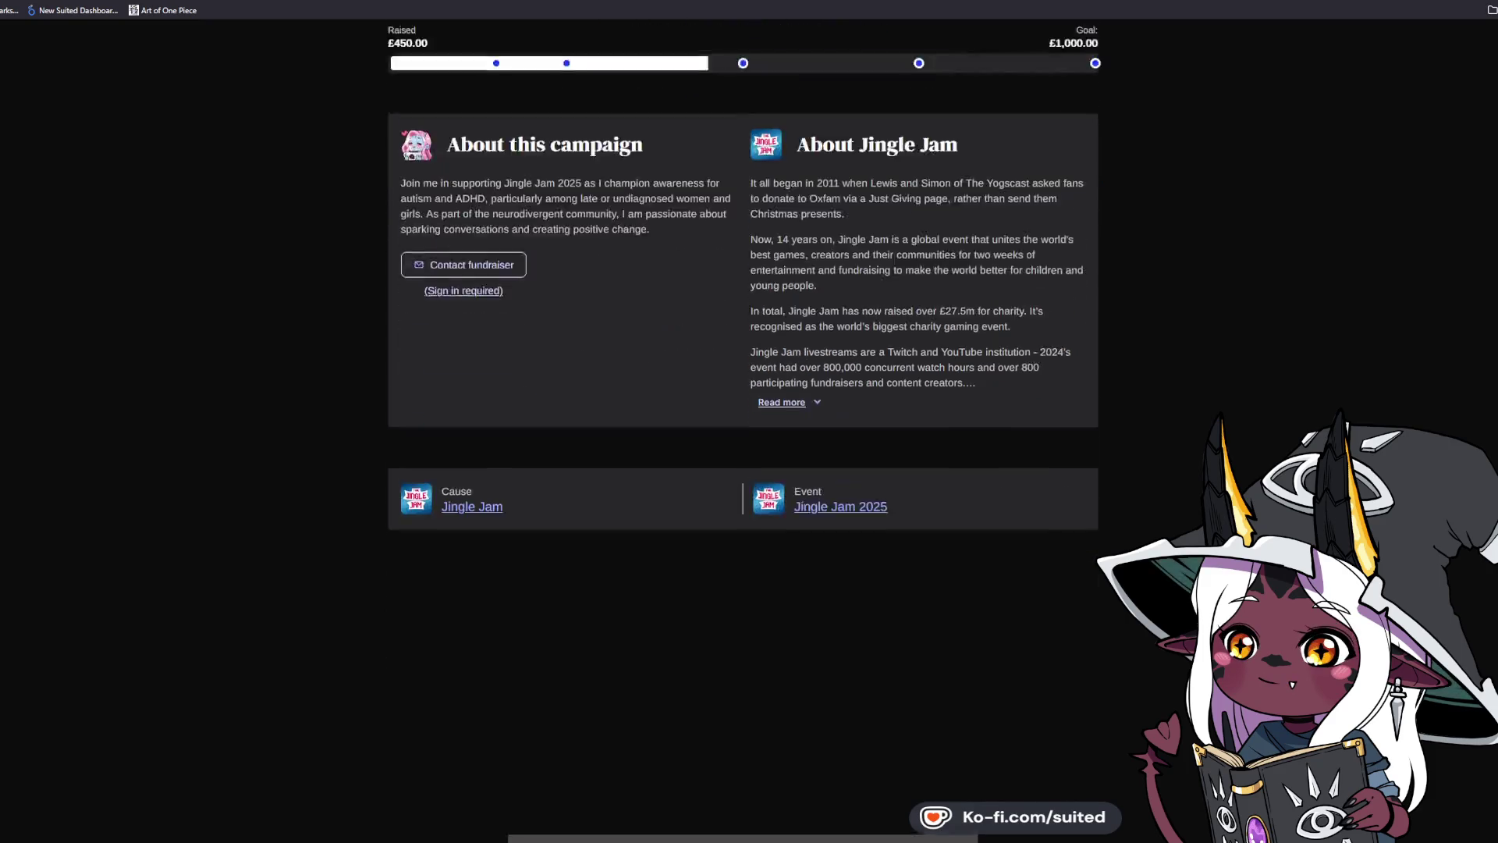
pyautogui.scroll(2, 527, 515)
pyautogui.scroll(-7, 527, 515)
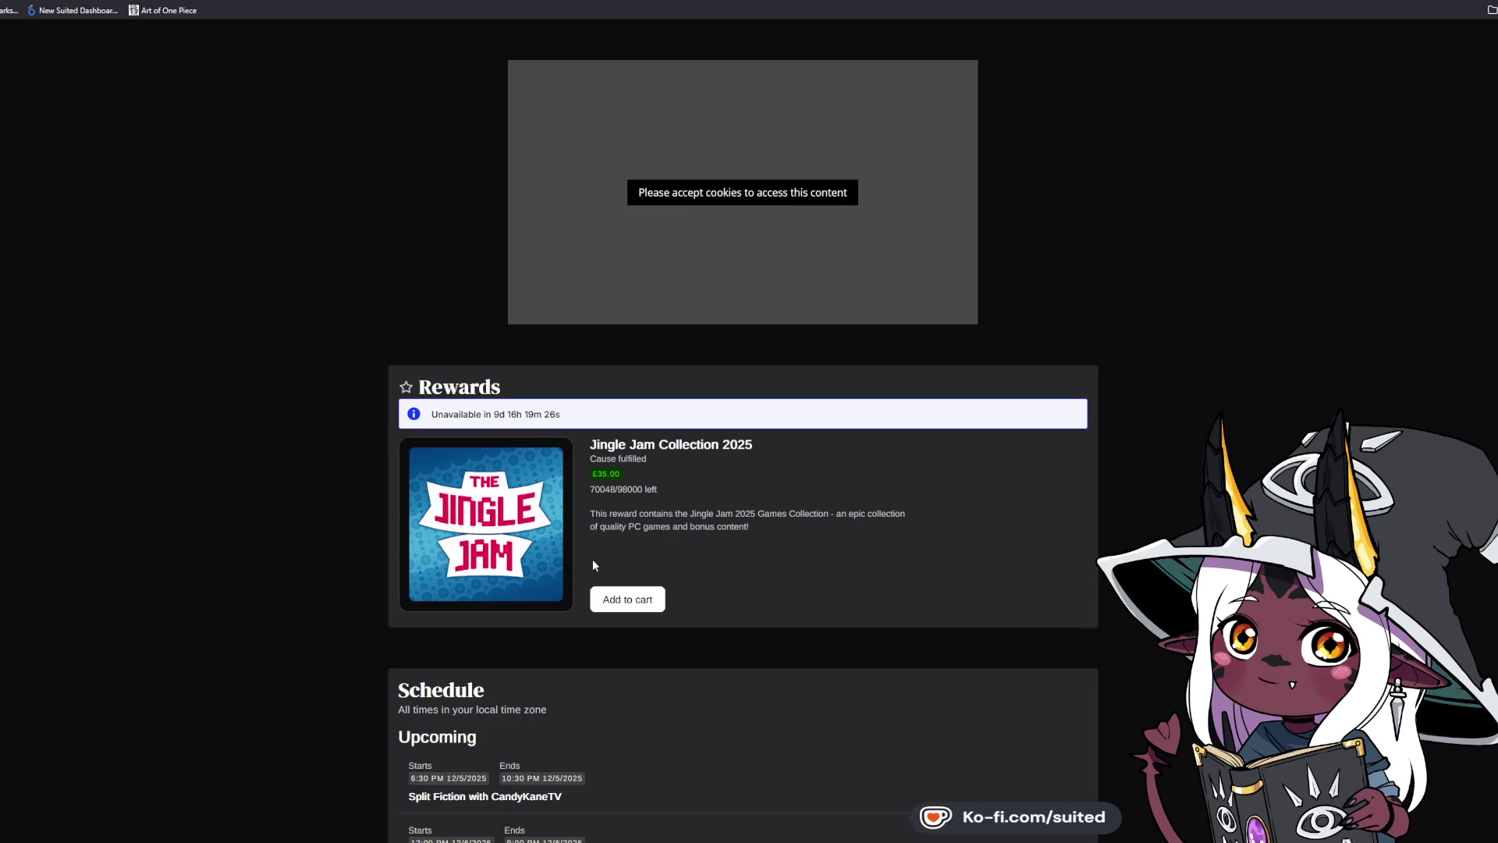
pyautogui.moveTo(594, 474); pyautogui.dragTo(620, 473)
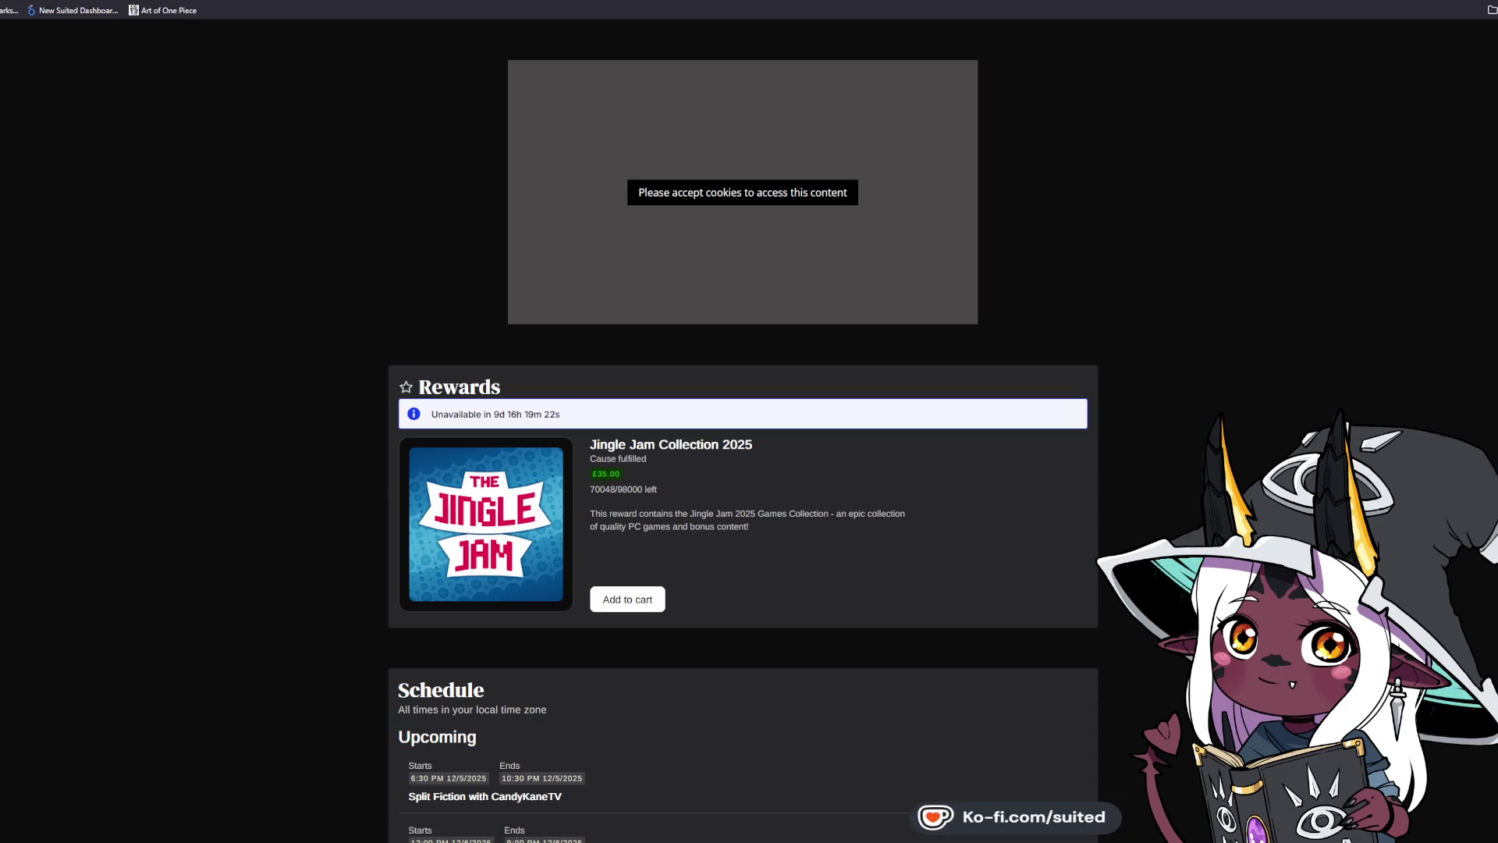